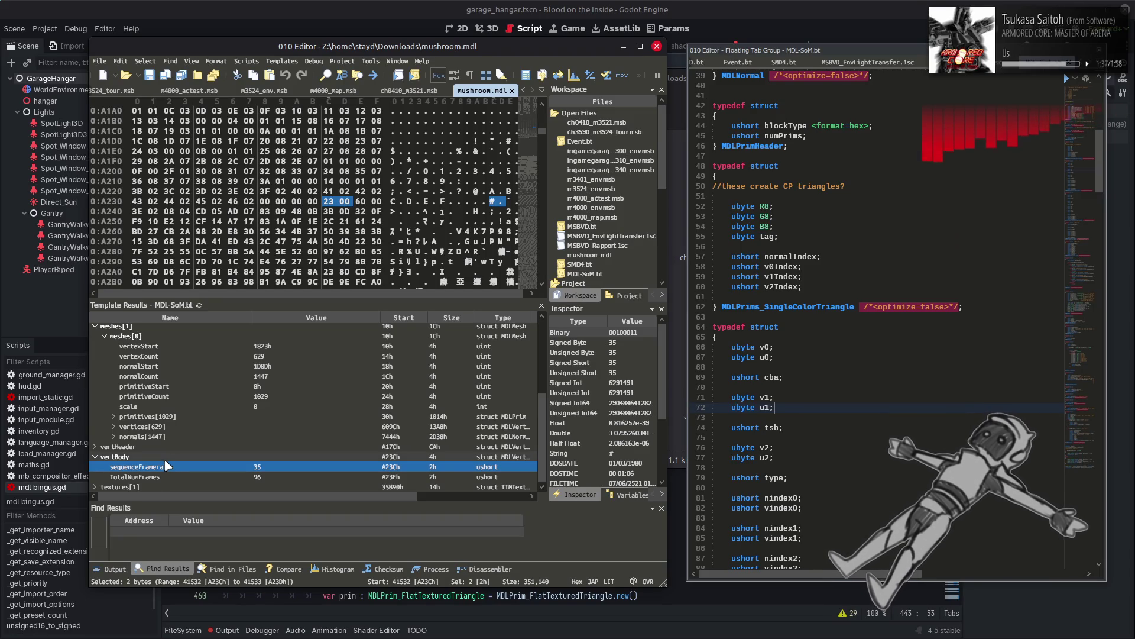
Step: Collapse vertBody and expand the primitives[1029] array in Template Results
{"action": "left_click", "coordinate": [93, 462]}
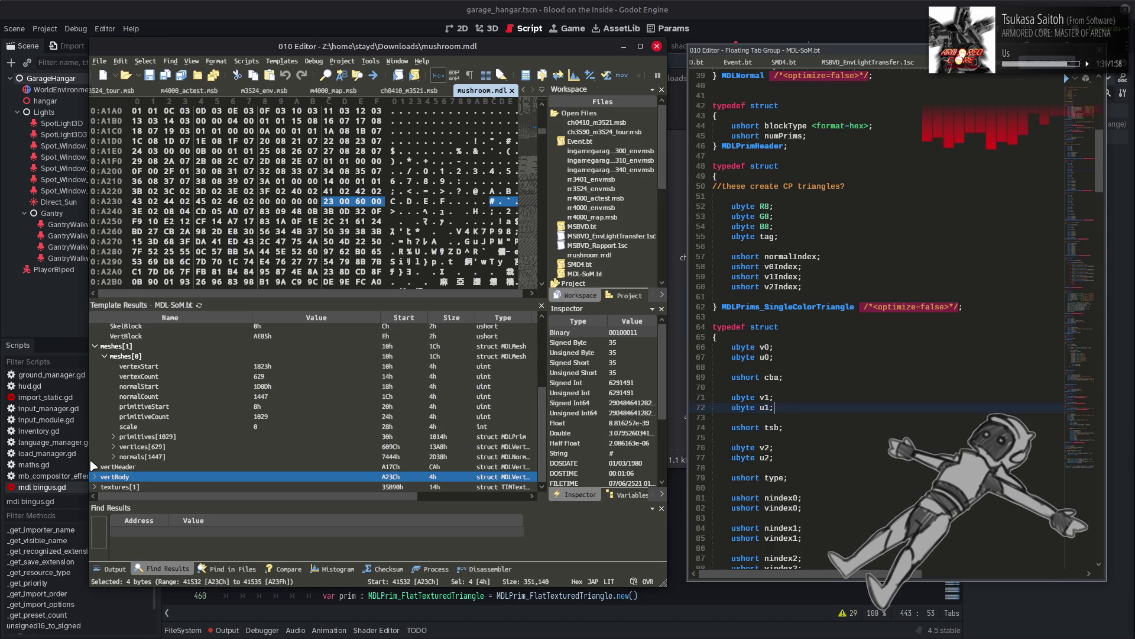
{"action": "scroll", "coordinate": [215, 440], "scroll_direction": "up", "scroll_amount": 2}
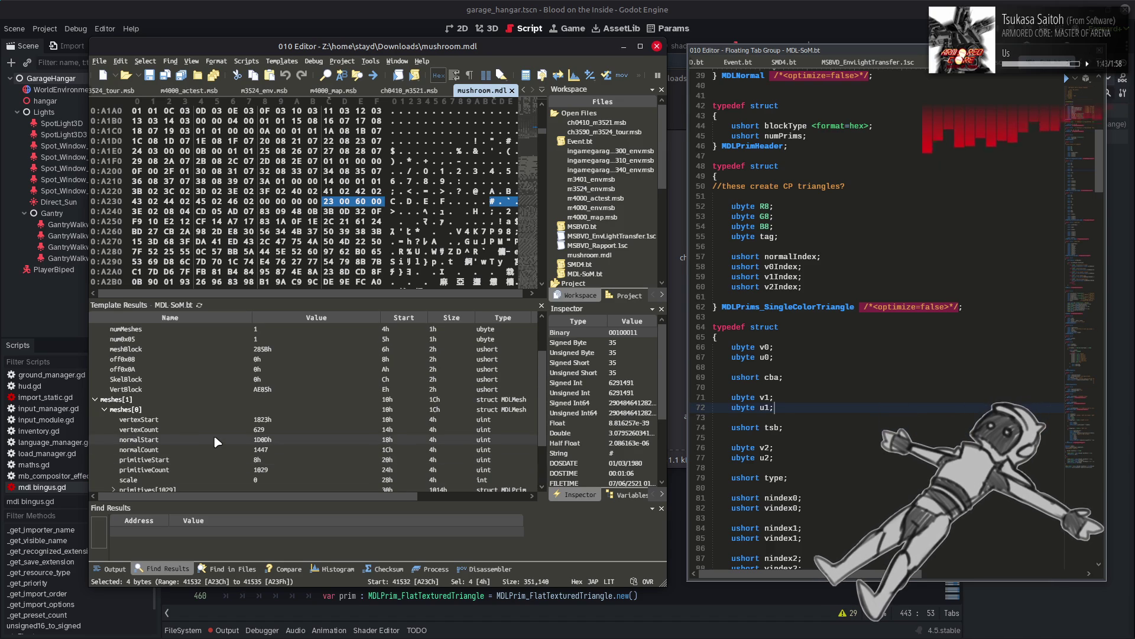
{"action": "scroll", "coordinate": [214, 435], "scroll_direction": "up", "scroll_amount": 2}
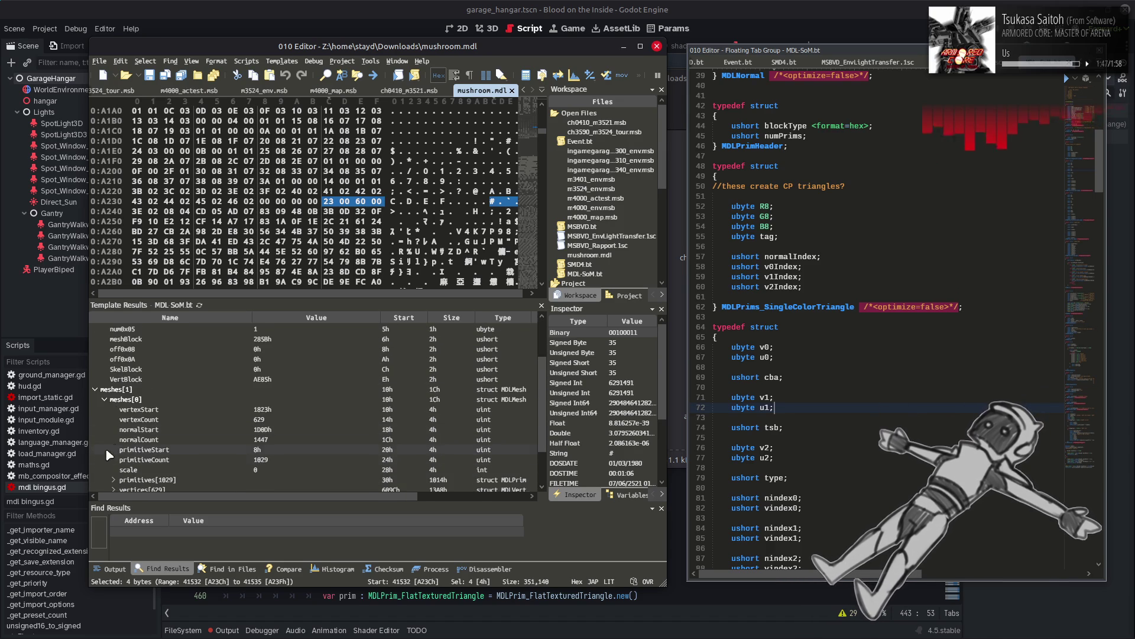
{"action": "scroll", "coordinate": [132, 442], "scroll_direction": "down", "scroll_amount": 3}
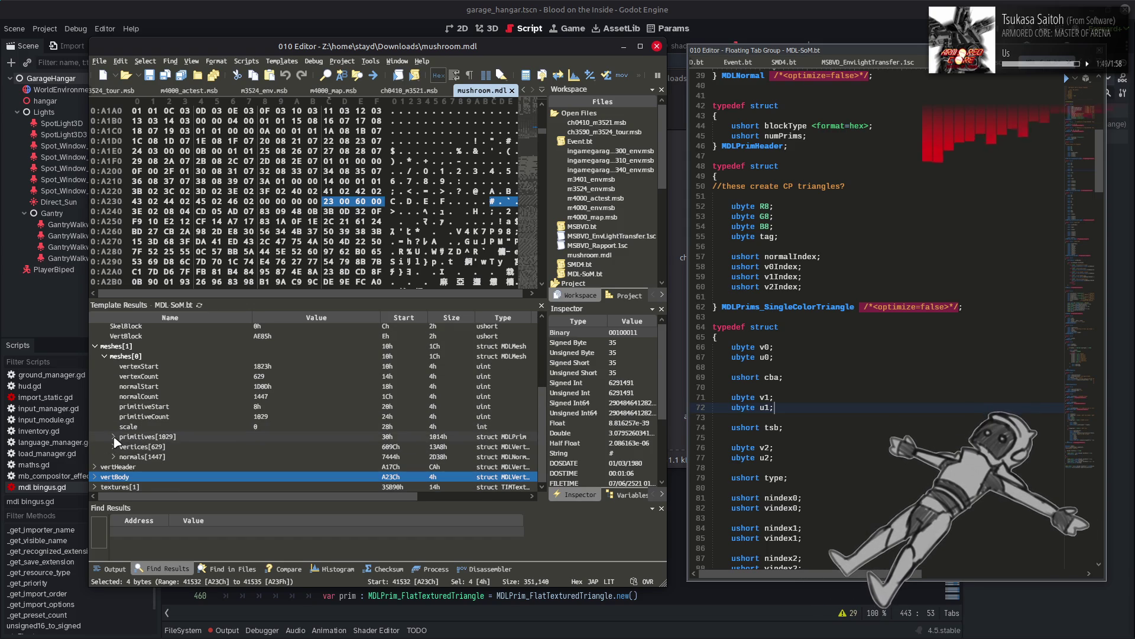
{"action": "left_click", "coordinate": [113, 437]}
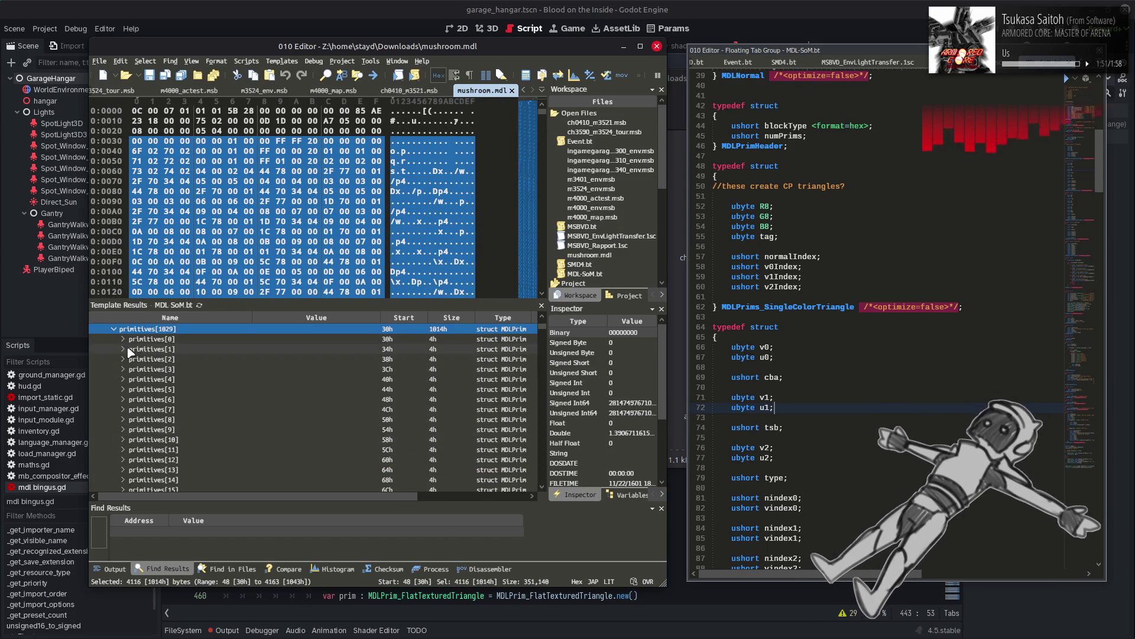
Step: Expand primitives[0] and its primHeader node
{"action": "left_click", "coordinate": [126, 348]}
{"action": "scroll", "coordinate": [155, 349], "scroll_direction": "up", "scroll_amount": 2}
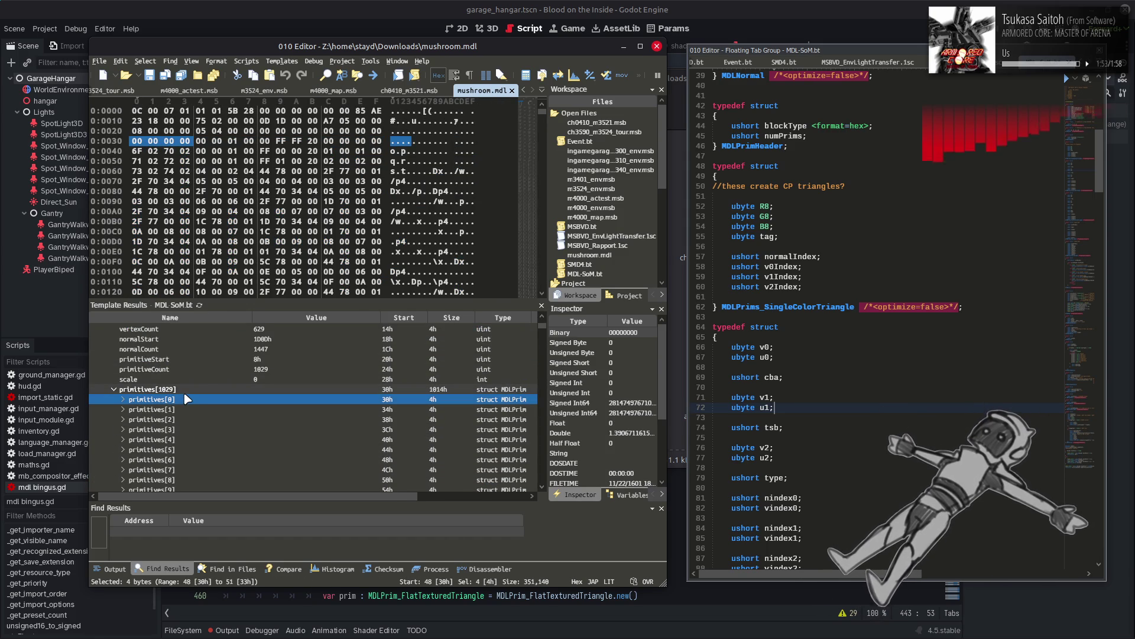
{"action": "left_click", "coordinate": [123, 399]}
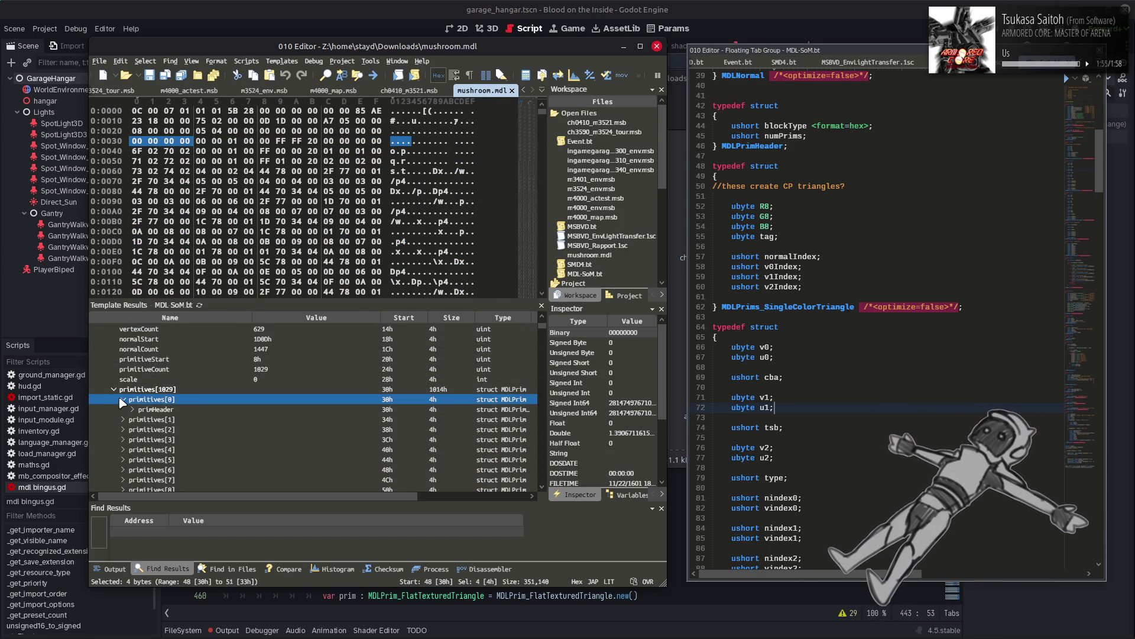
{"action": "left_click", "coordinate": [133, 410]}
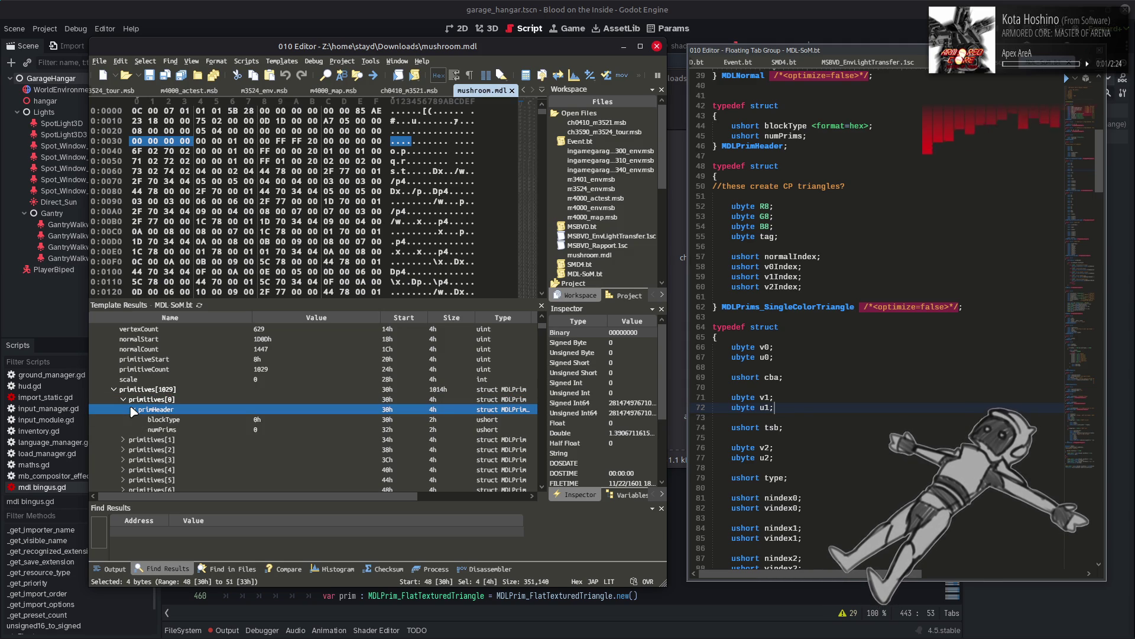
Step: Compare primitives[0]'s blockType 0h and numPrims 0 bytes against the mesh scale bytes
{"action": "left_click", "coordinate": [244, 422]}
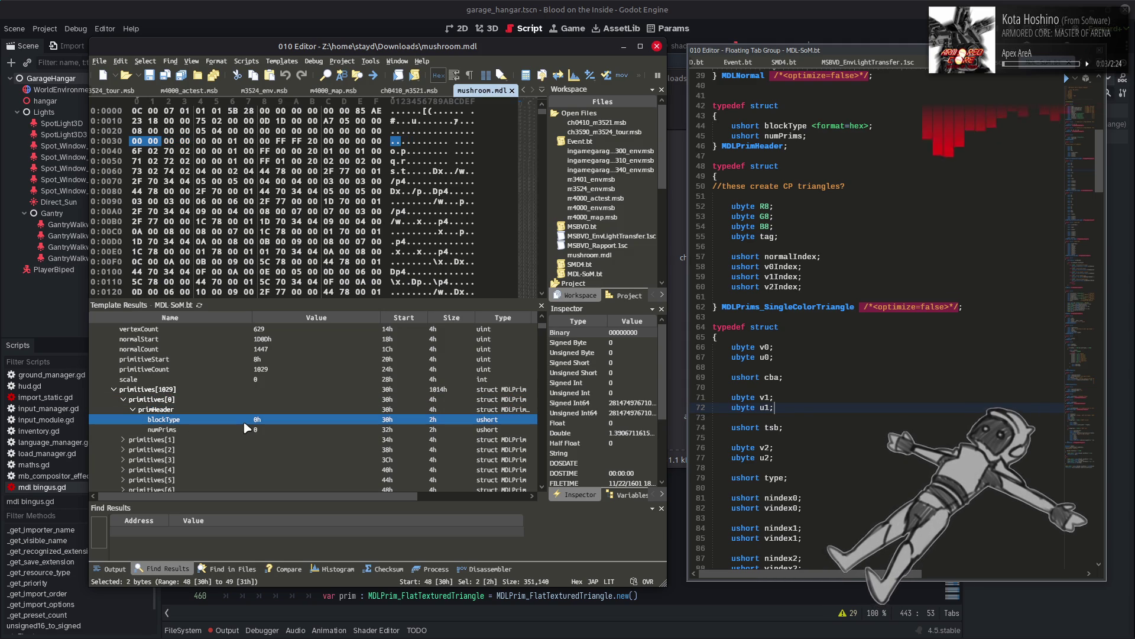
{"action": "left_click", "coordinate": [224, 382]}
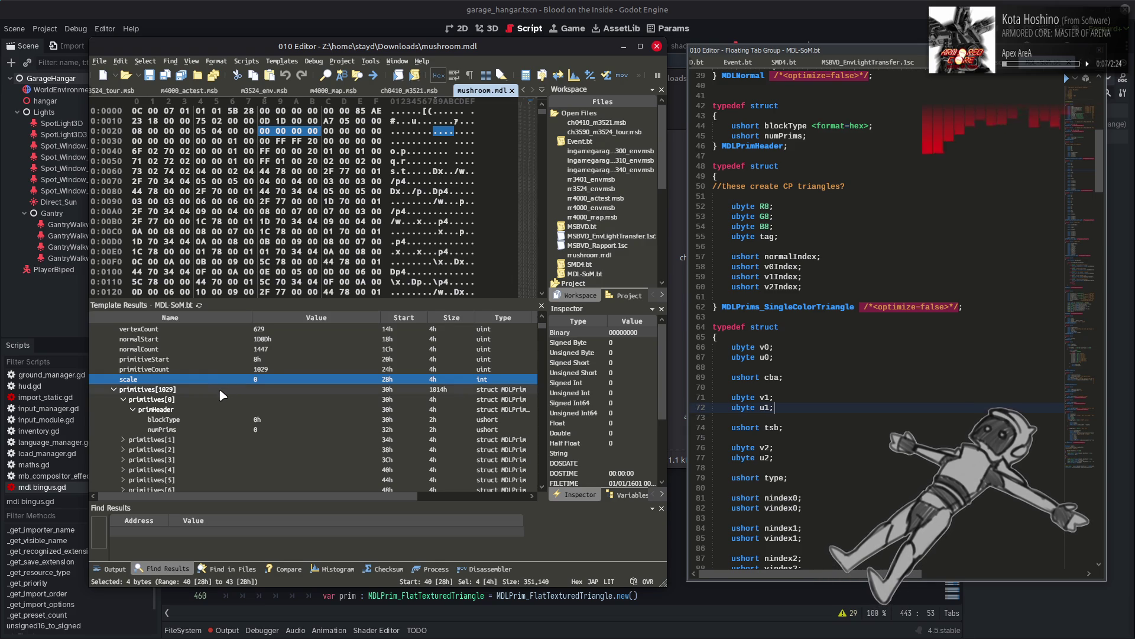
{"action": "left_click", "coordinate": [223, 389]}
{"action": "left_click", "coordinate": [216, 400]}
{"action": "left_click", "coordinate": [215, 420]}
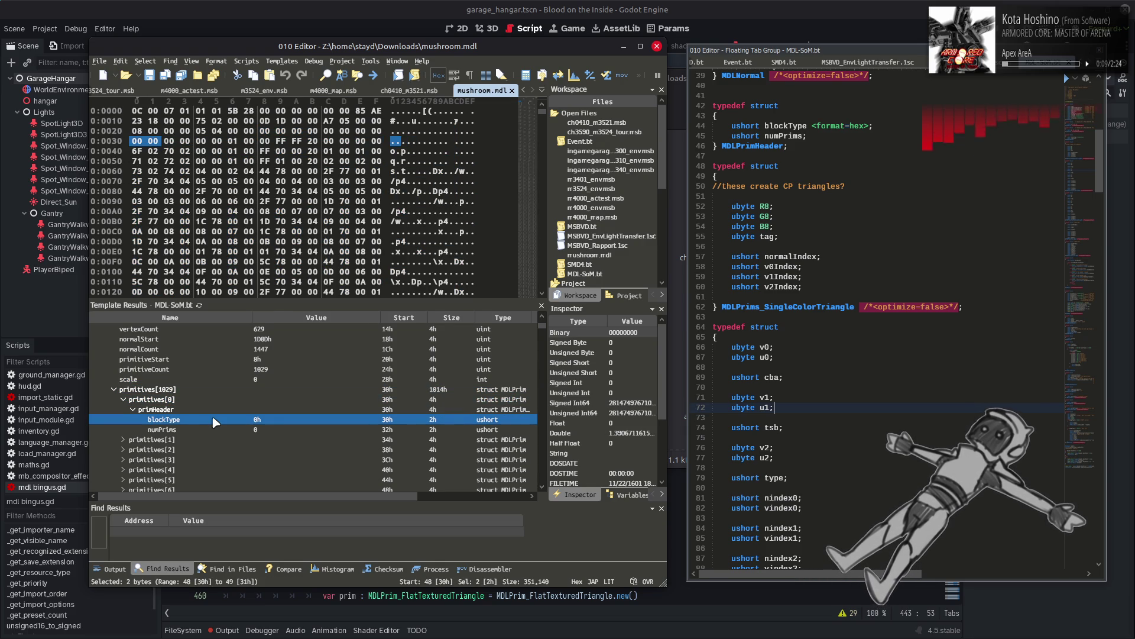
{"action": "left_click", "coordinate": [258, 379]}
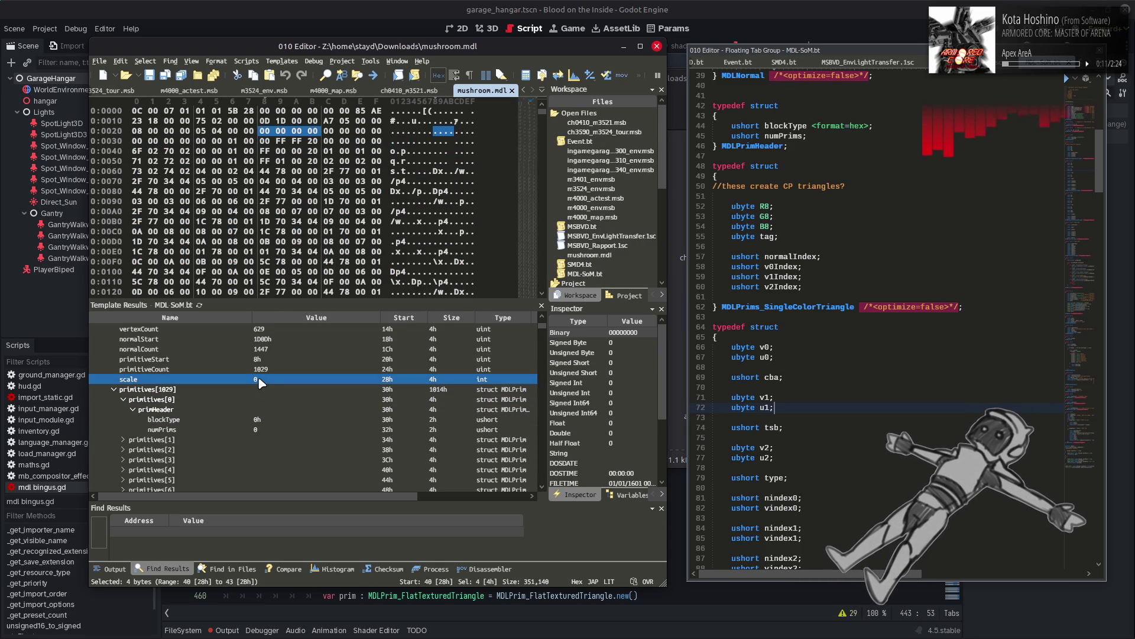
{"action": "left_click", "coordinate": [259, 421]}
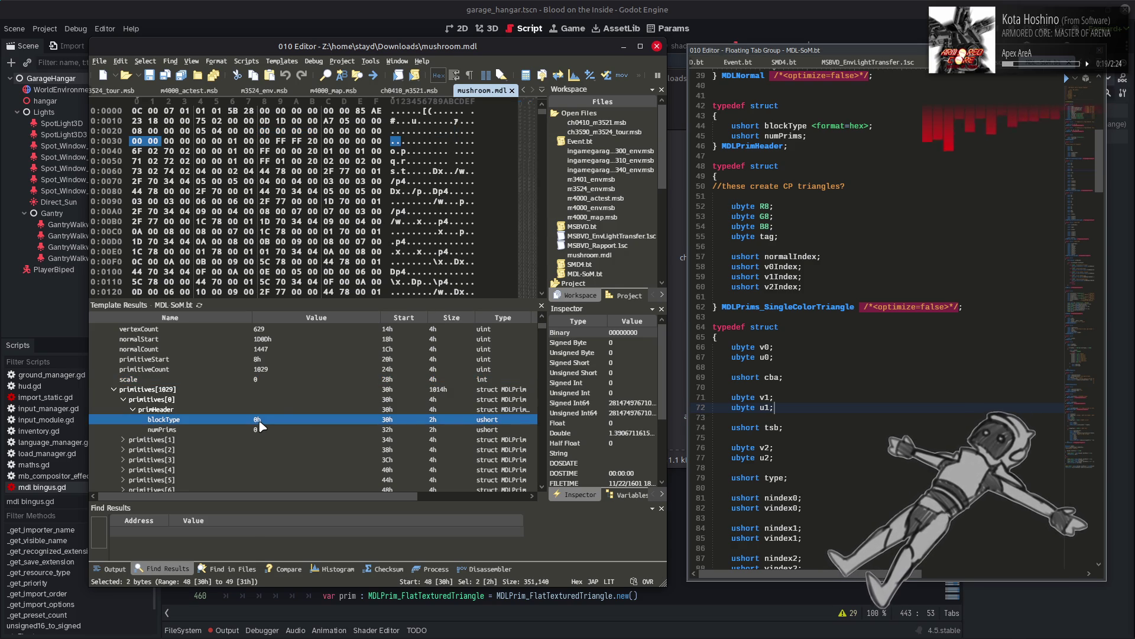
{"action": "left_click", "coordinate": [290, 429]}
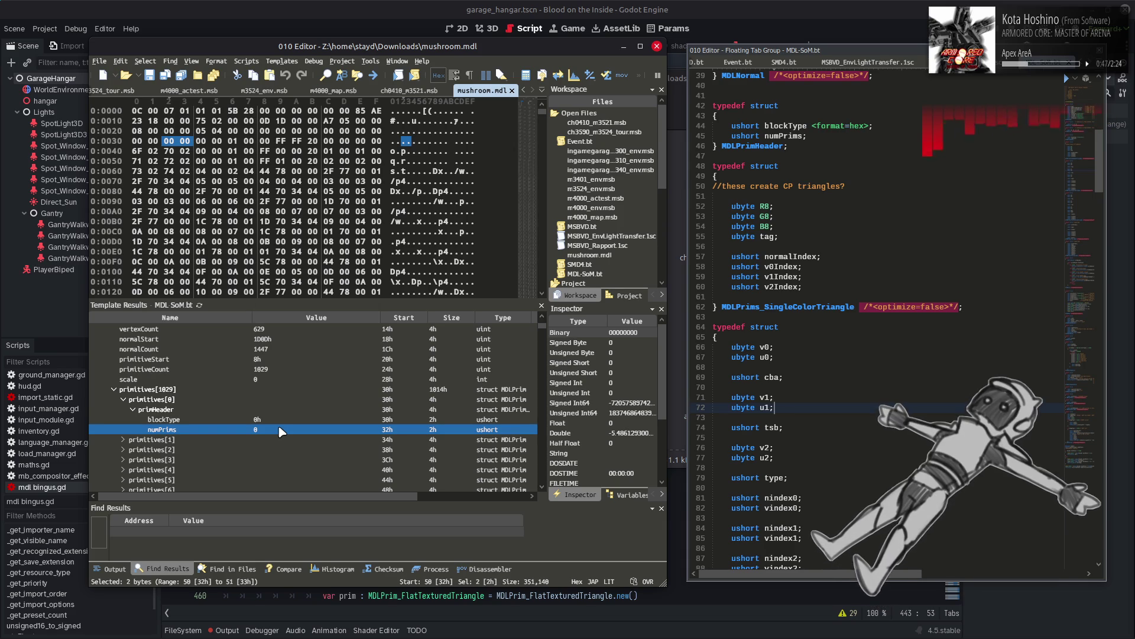
{"action": "scroll", "coordinate": [275, 431], "scroll_direction": "down", "scroll_amount": 1}
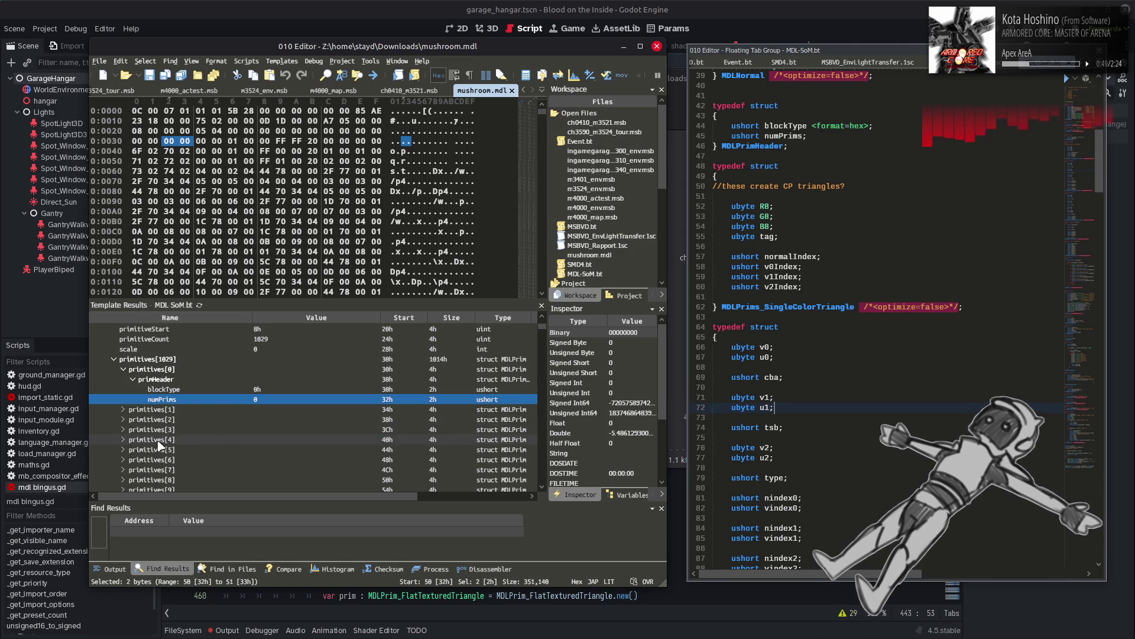
Step: Expand primitives[1] and its primHeader, checking blockType and numPrims 1
{"action": "left_click", "coordinate": [123, 409]}
{"action": "left_click", "coordinate": [133, 420]}
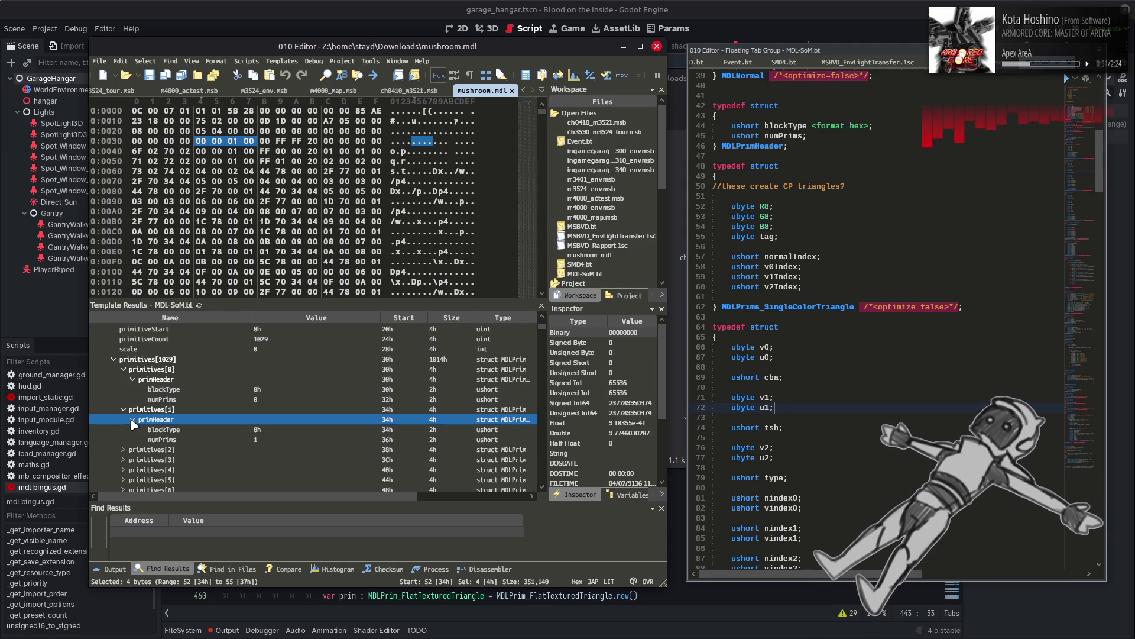
{"action": "left_click", "coordinate": [308, 439]}
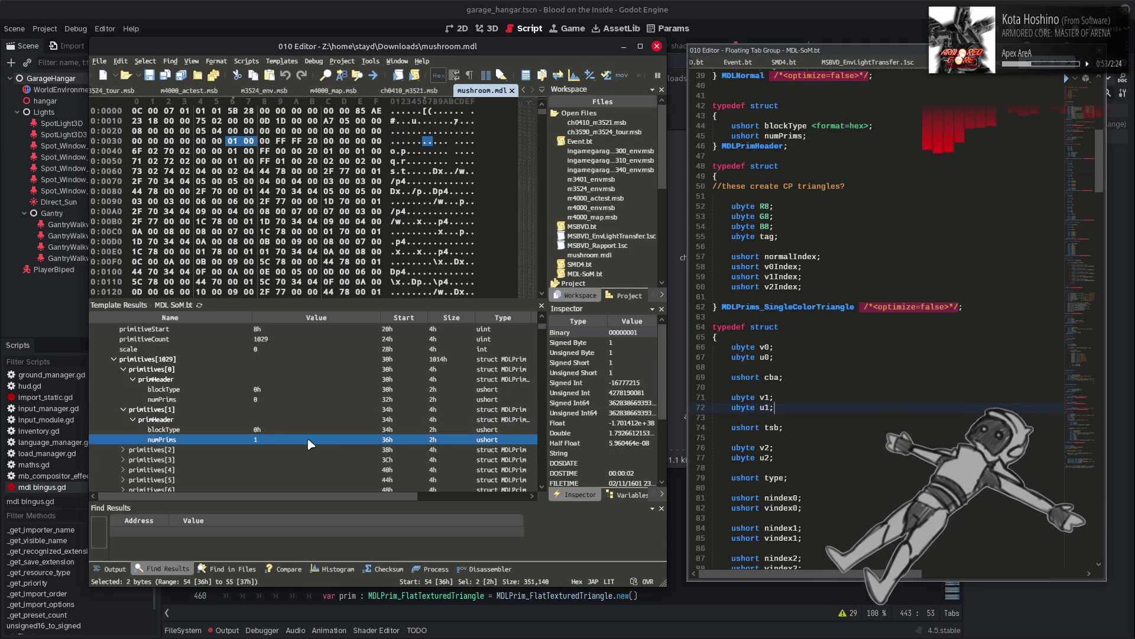
{"action": "scroll", "coordinate": [270, 425], "scroll_direction": "down", "scroll_amount": 1}
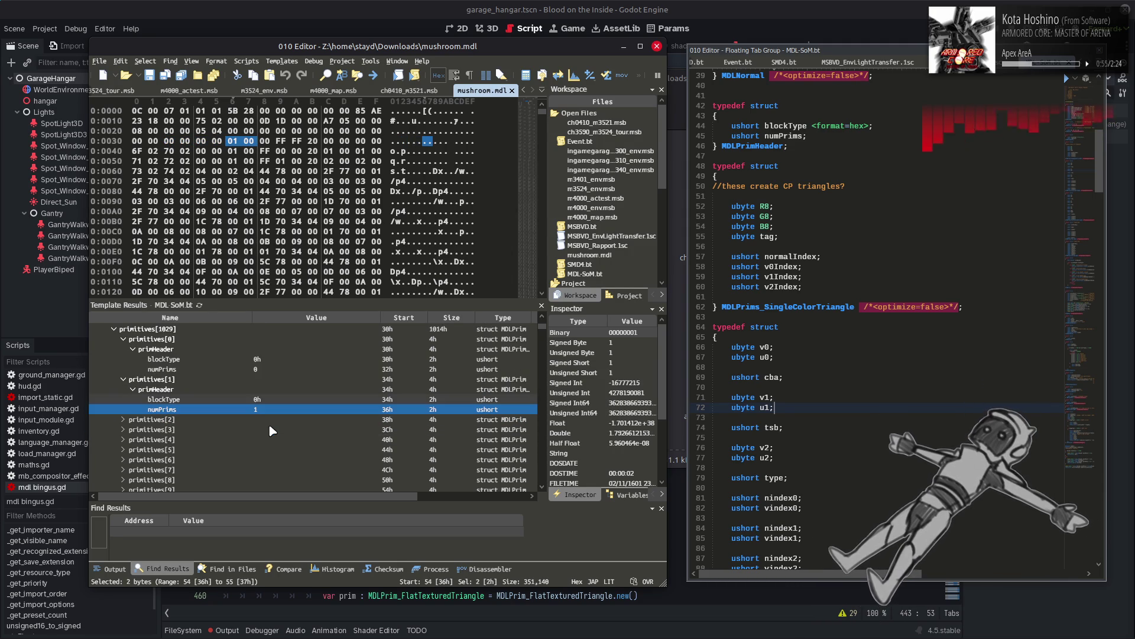
{"action": "left_click", "coordinate": [229, 400]}
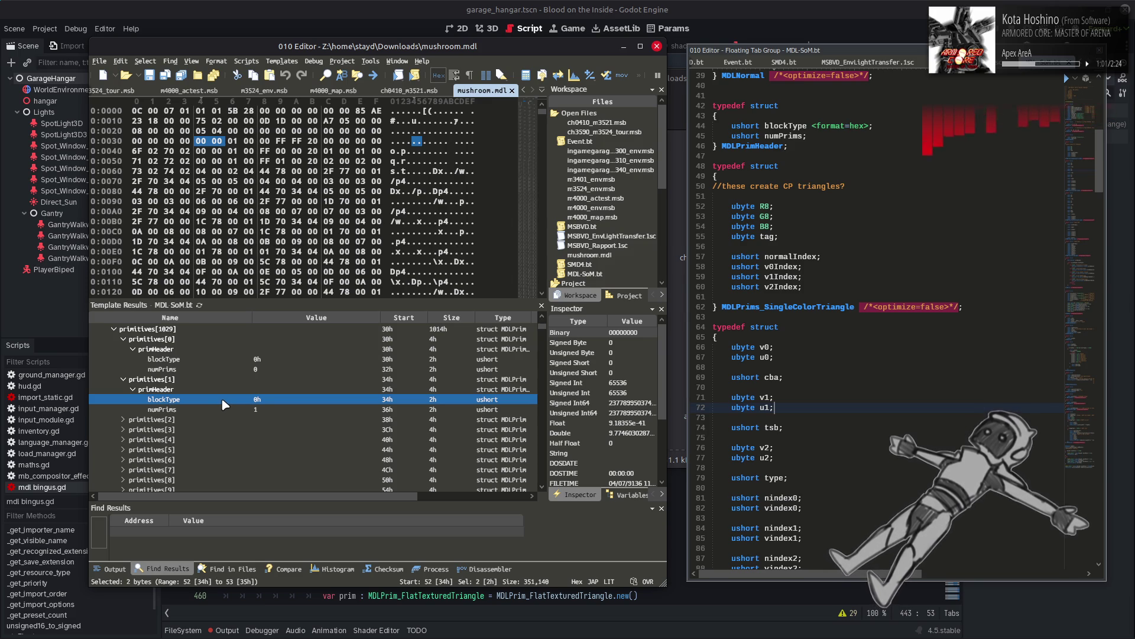
{"action": "left_click", "coordinate": [220, 411]}
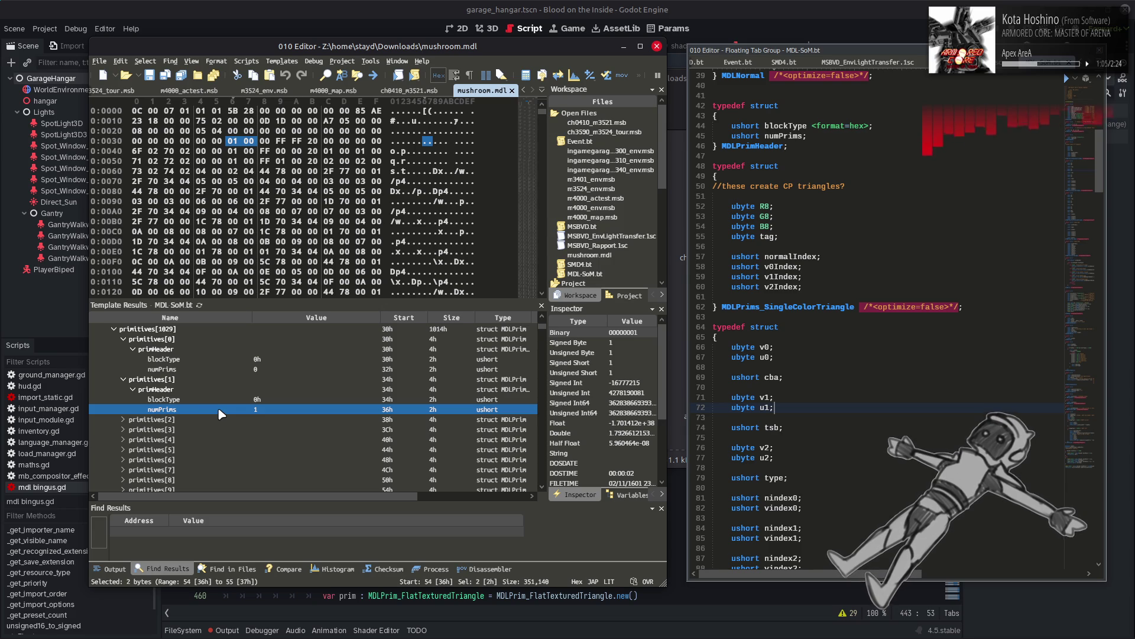
Step: Expand primitives[2]'s primHeader, revealing blockType FF00h with numPrims 8447
{"action": "left_click", "coordinate": [134, 420]}
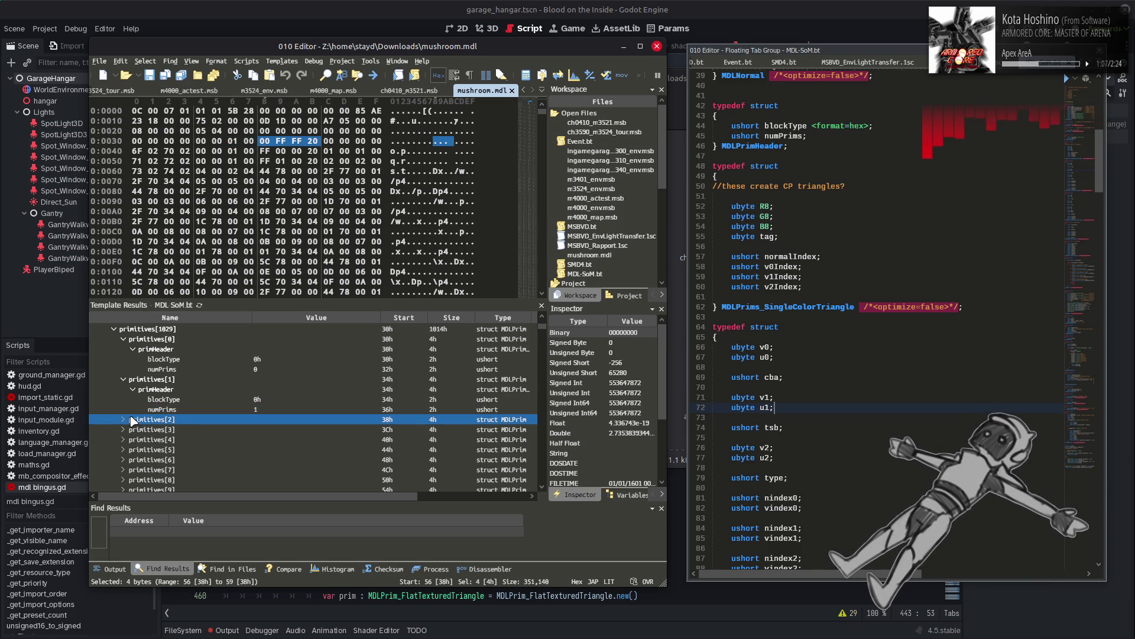
{"action": "left_click", "coordinate": [124, 420]}
{"action": "double_click", "coordinate": [133, 431]}
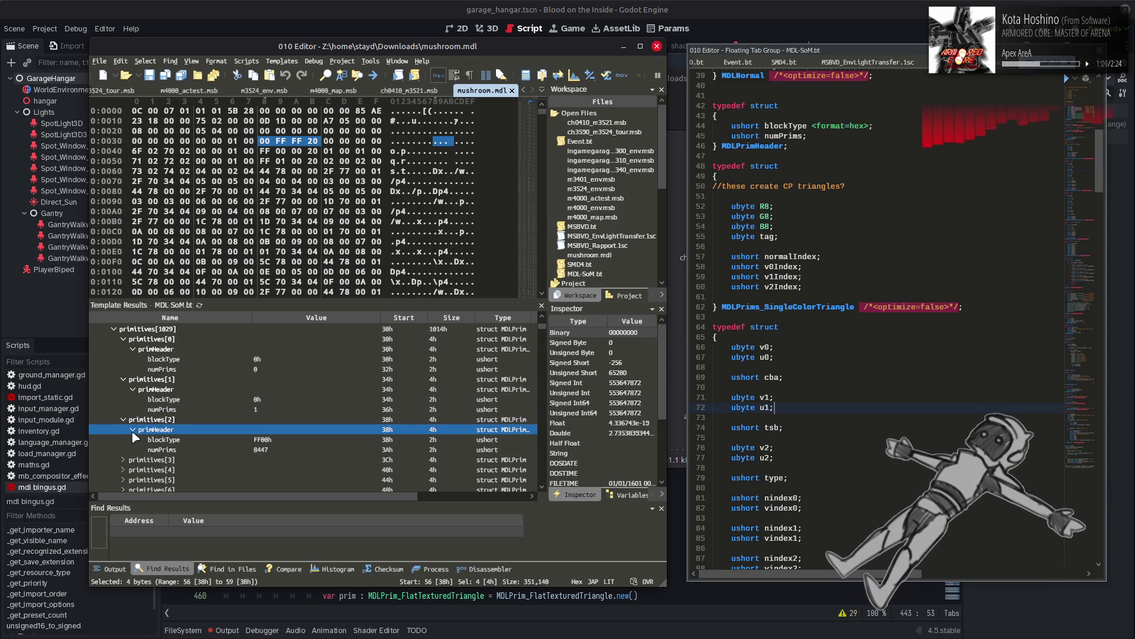
{"action": "left_click", "coordinate": [317, 440]}
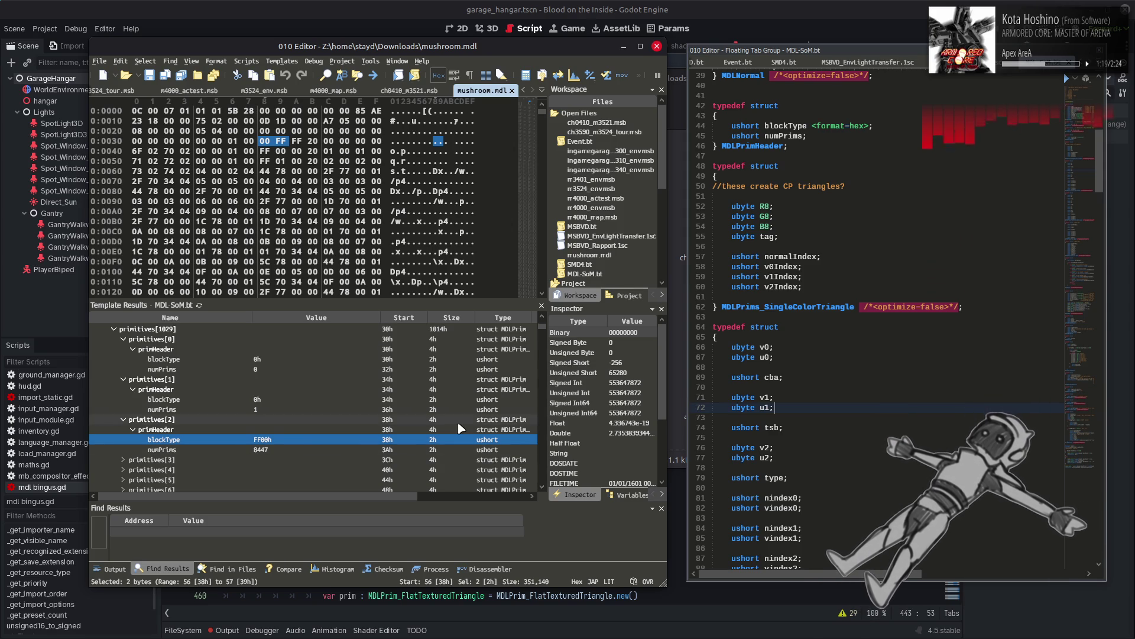
{"action": "scroll", "coordinate": [869, 395], "scroll_direction": "down", "scroll_amount": 6}
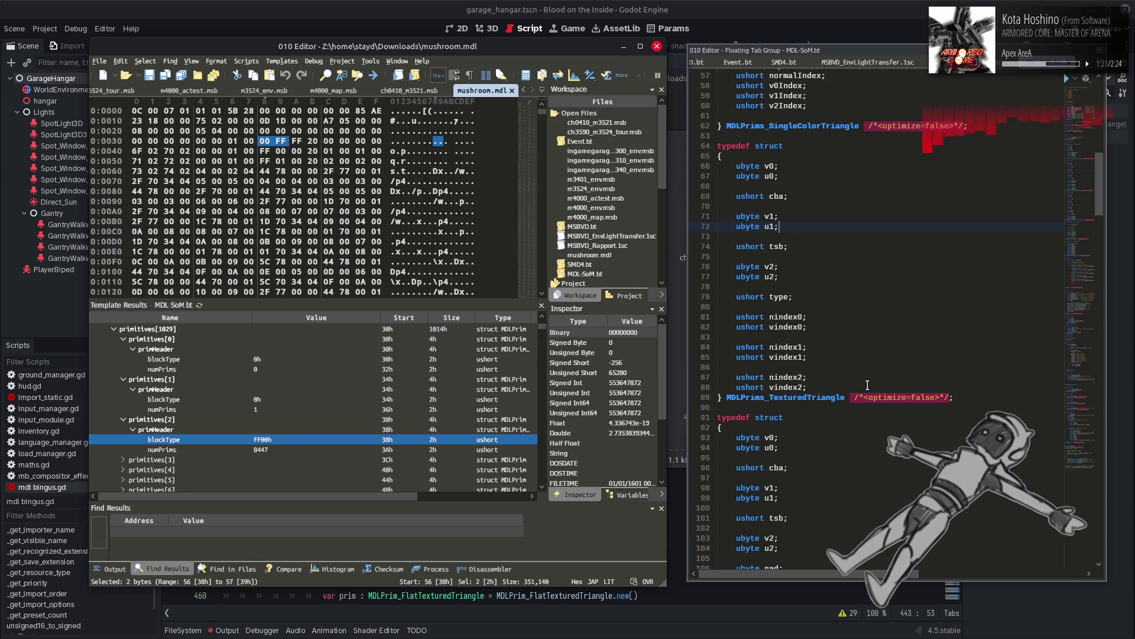
Step: Scroll MDL-SoM.bt to the MDLPrim switch at lines 135–171 and select its cases
{"action": "scroll", "coordinate": [864, 376], "scroll_direction": "down", "scroll_amount": 6}
{"action": "scroll", "coordinate": [864, 375], "scroll_direction": "down", "scroll_amount": 16}
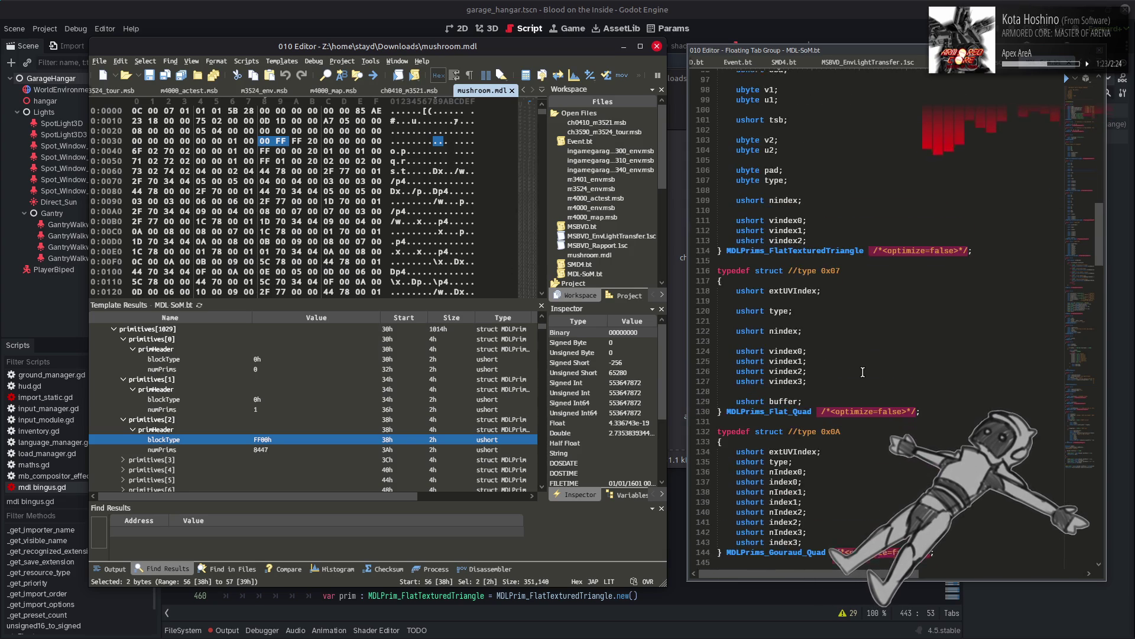
{"action": "scroll", "coordinate": [863, 371], "scroll_direction": "down", "scroll_amount": 4}
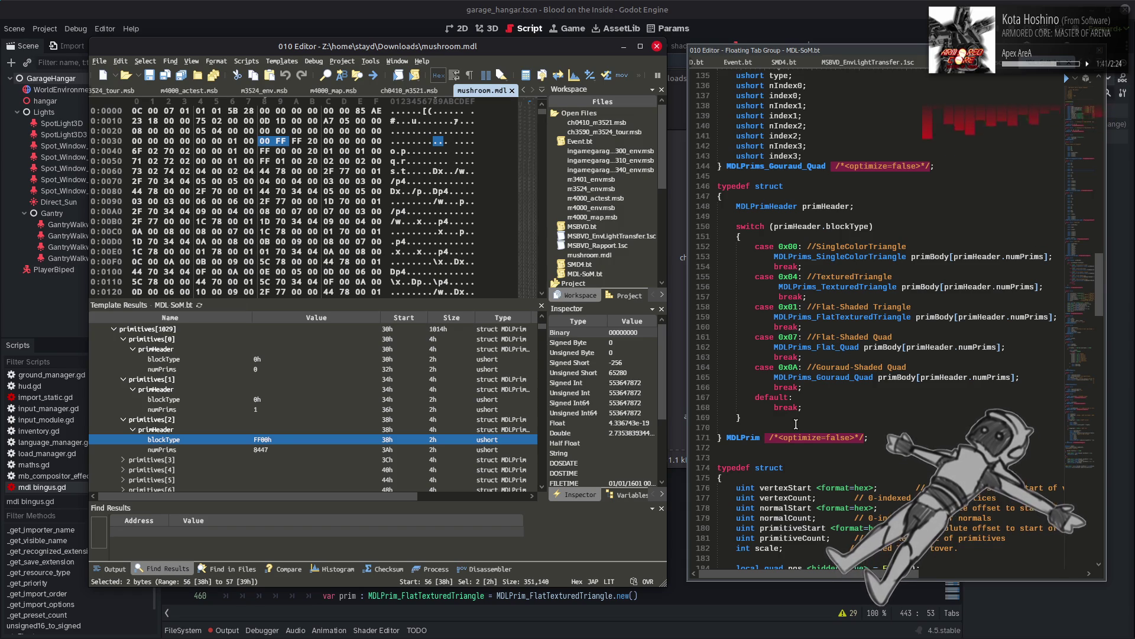
{"action": "mouse_move", "coordinate": [792, 397]}
{"action": "left_mouse_down"}
{"action": "mouse_move", "coordinate": [728, 340]}
{"action": "mouse_move", "coordinate": [714, 254]}
{"action": "left_mouse_up"}
Step: Re-inspect primitives[1]'s numPrims value and header bytes in the parsed results
{"action": "left_click", "coordinate": [867, 407]}
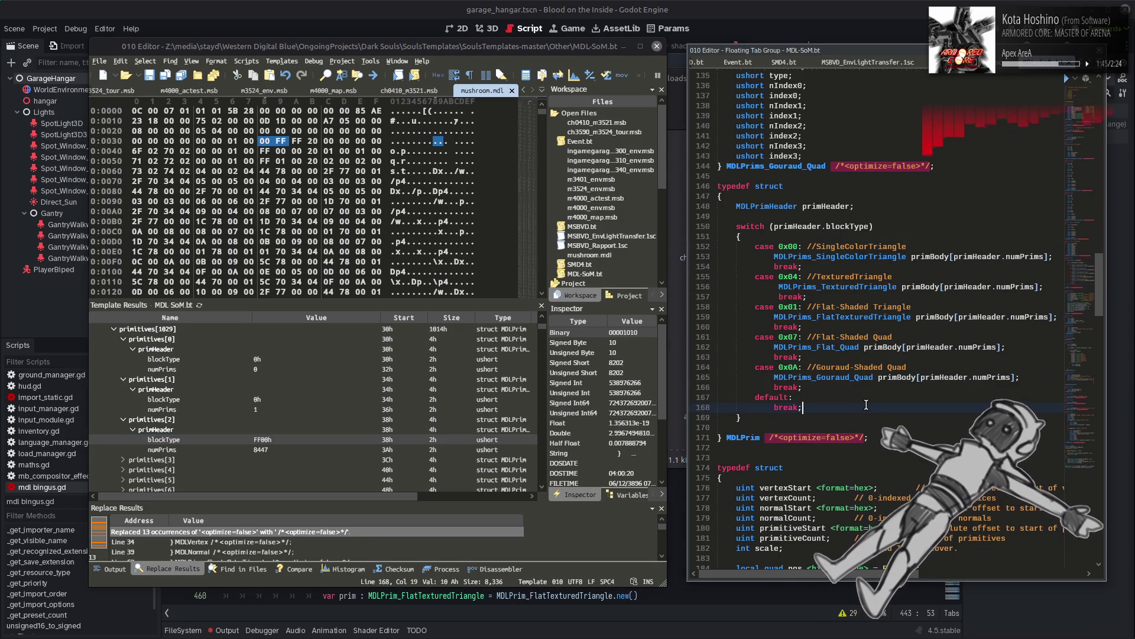
{"action": "left_click", "coordinate": [213, 379]}
{"action": "left_click", "coordinate": [191, 410]}
{"action": "left_click", "coordinate": [143, 390]}
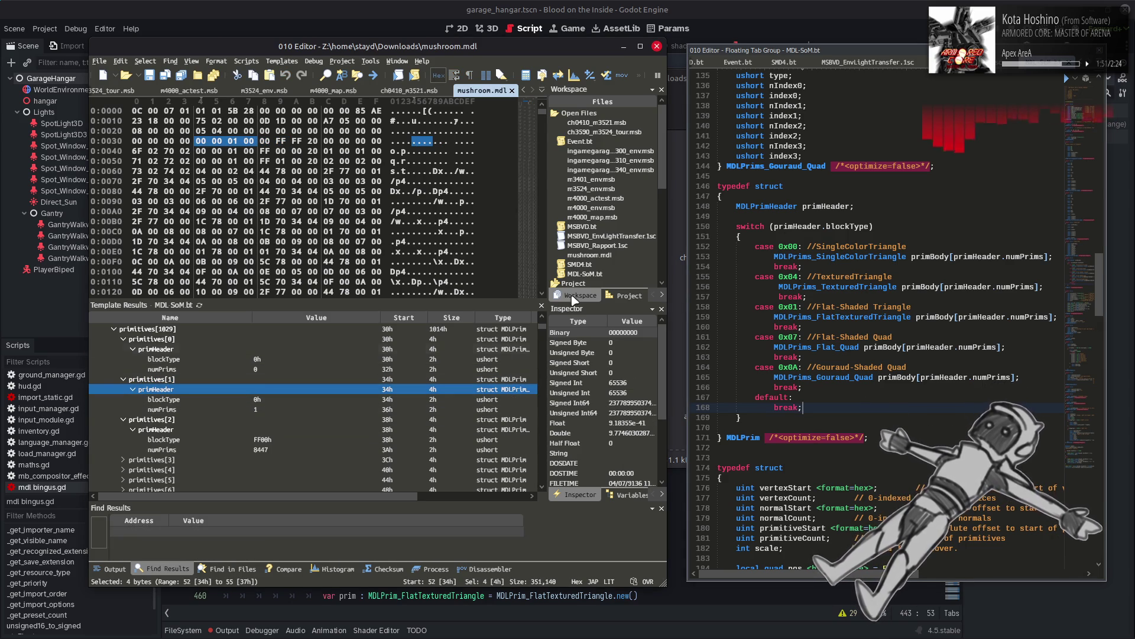
Step: Highlight MDLPrims_SingleColorTriangle and primHeader uses in the template, caret after primHeader
{"action": "double_click", "coordinate": [844, 256]}
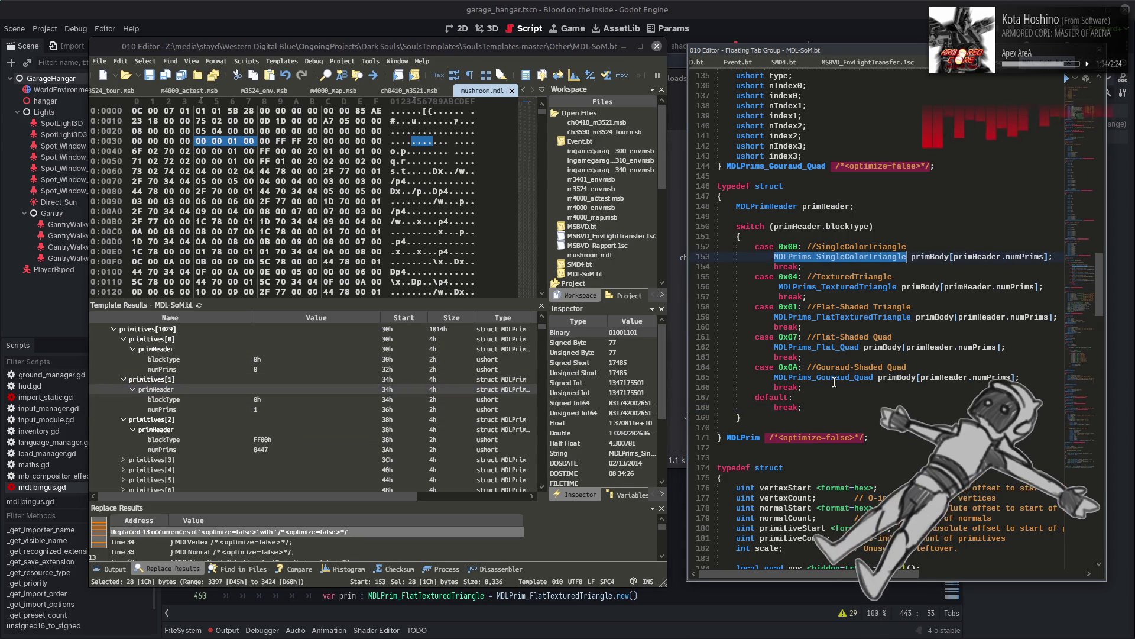
{"action": "double_click", "coordinate": [796, 226]}
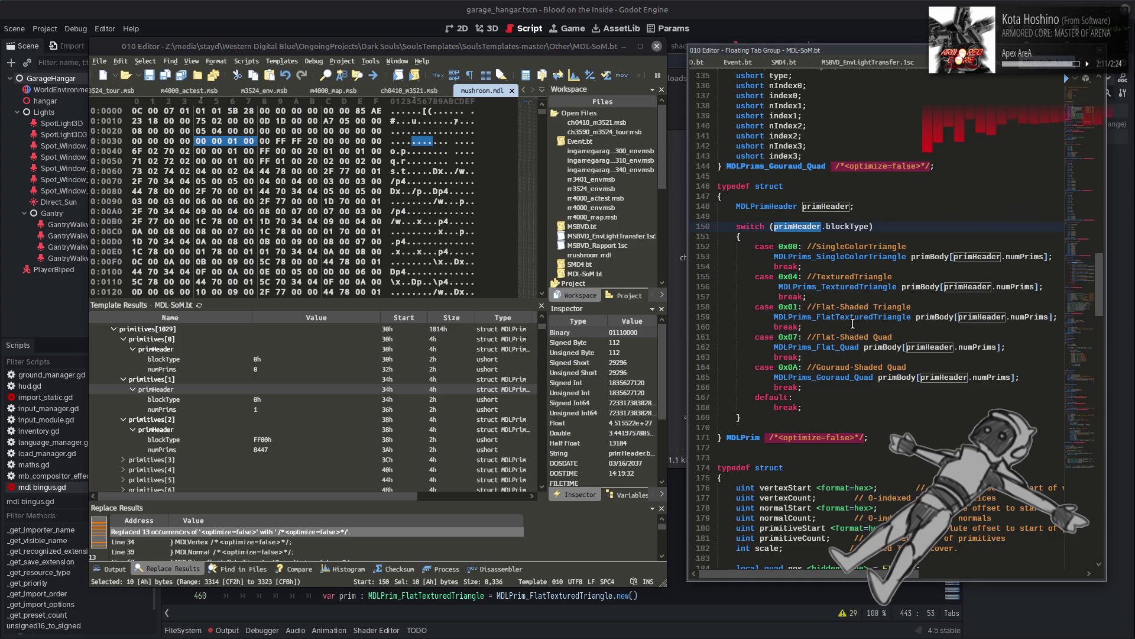
{"action": "left_click", "coordinate": [285, 399]}
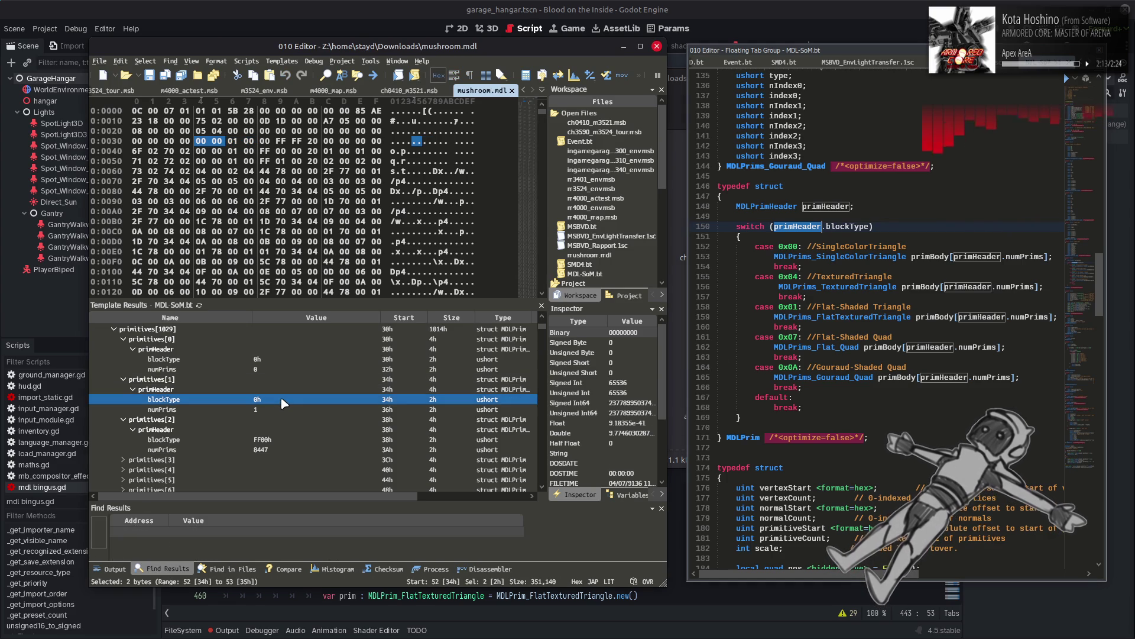
{"action": "double_click", "coordinate": [874, 258]}
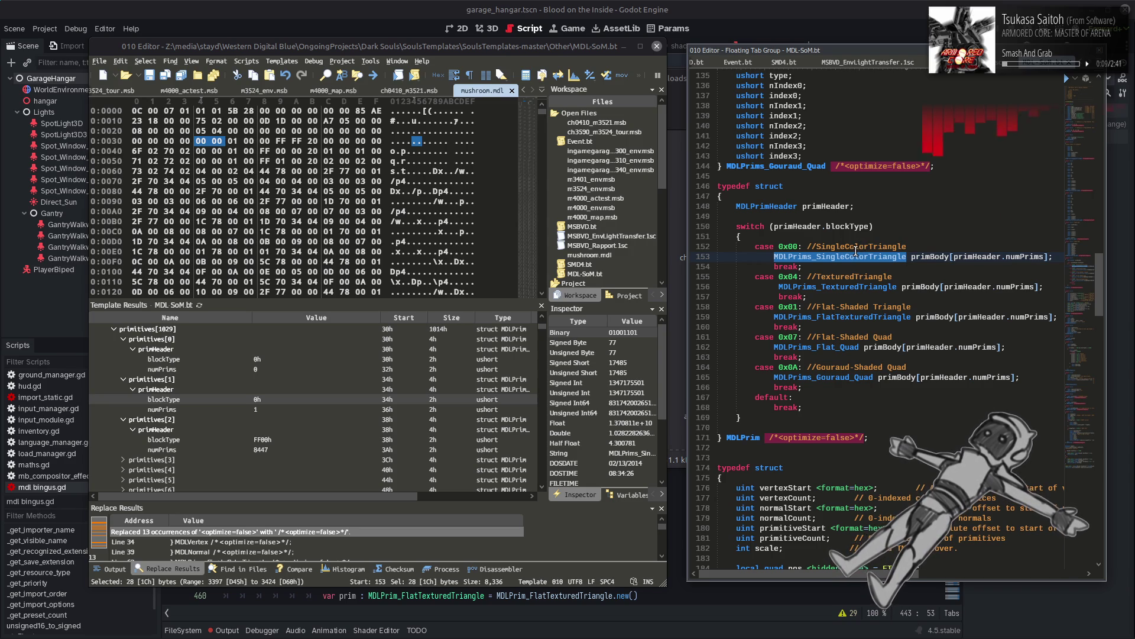
{"action": "left_click", "coordinate": [843, 216]}
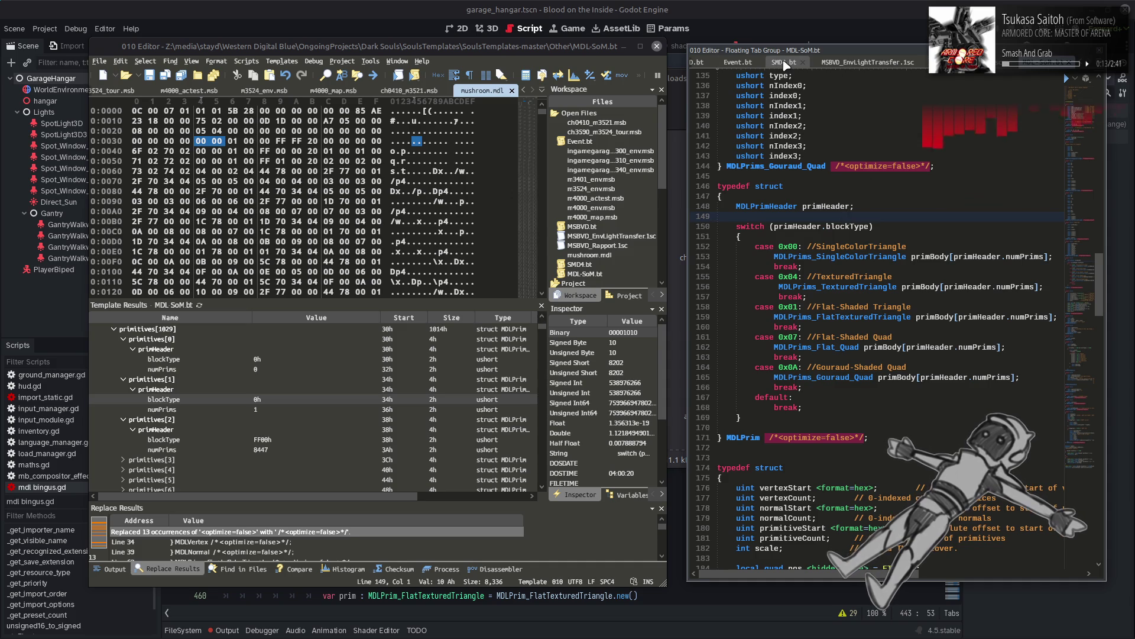
Step: Copy the Printf debug line from the end of MSBVD_EnvLightTransfer.1sc
{"action": "left_click", "coordinate": [863, 59]}
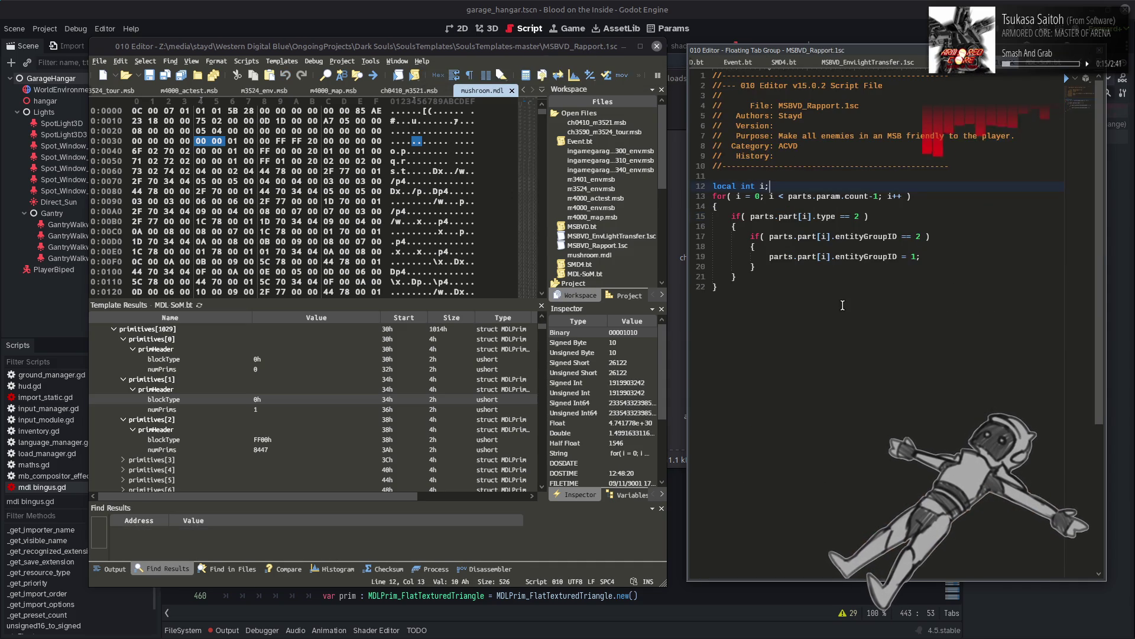
{"action": "left_click", "coordinate": [864, 59]}
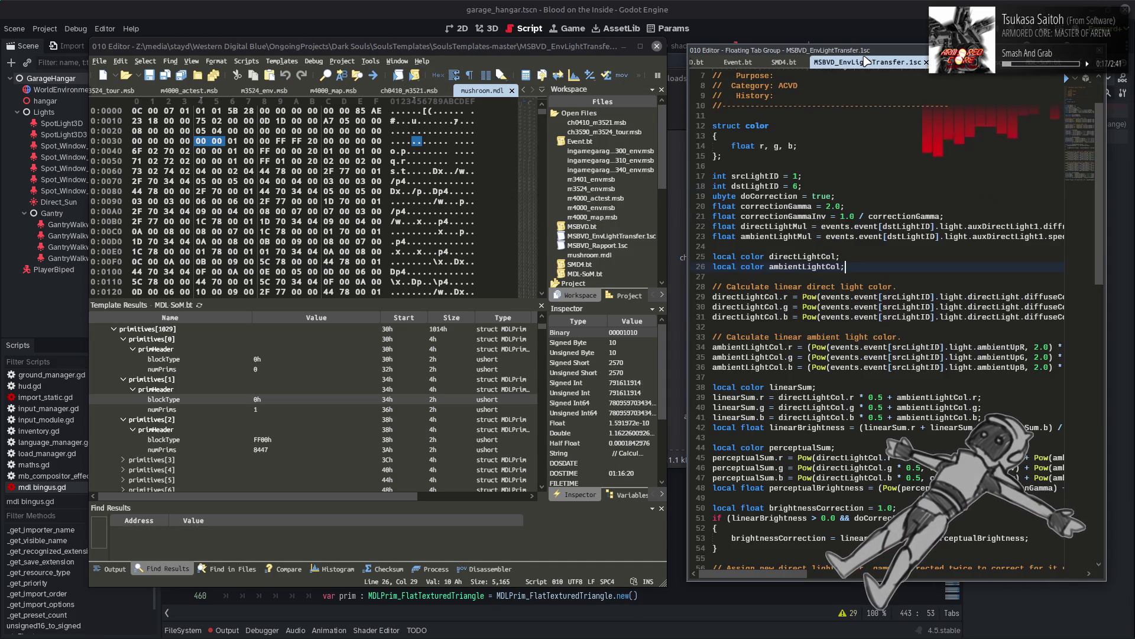
{"action": "scroll", "coordinate": [825, 266], "scroll_direction": "down", "scroll_amount": 9}
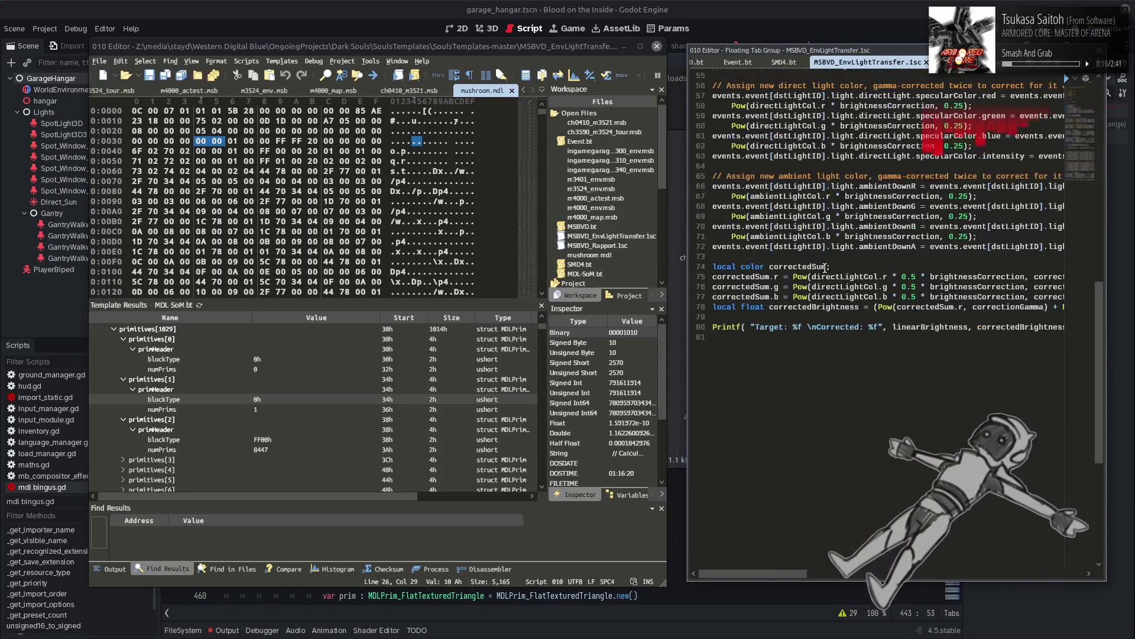
{"action": "left_click_drag", "start_coordinate": [712, 327], "coordinate": [1073, 327]}
{"action": "key", "text": "ctrl+c"}
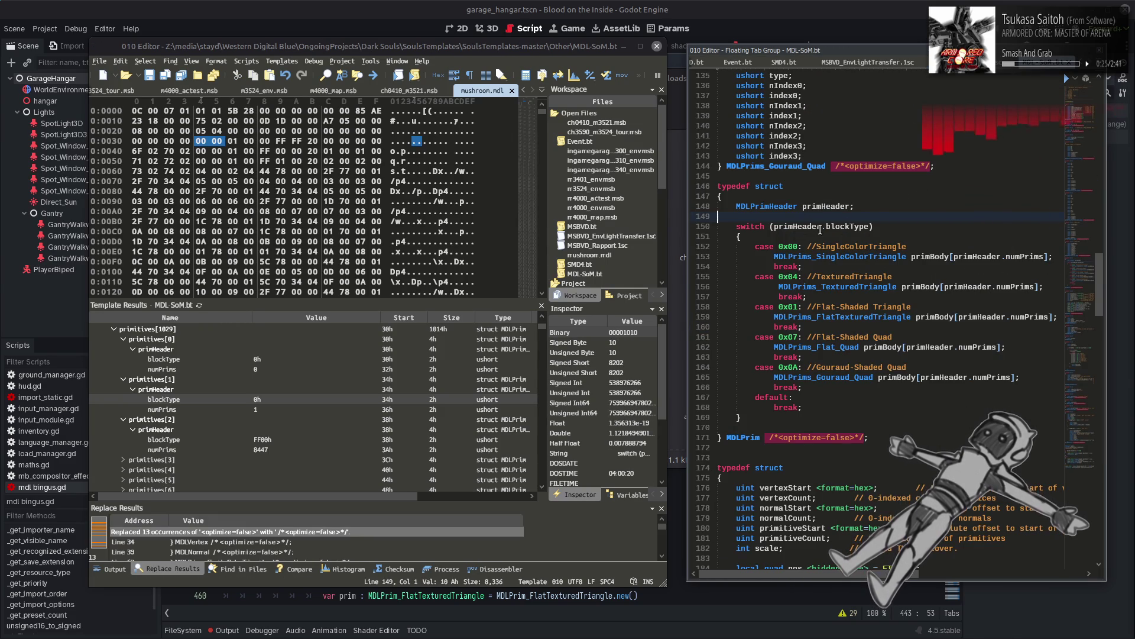
Step: Paste the copied Printf line on a new line after primHeader
{"action": "left_click", "coordinate": [871, 207]}
{"action": "key", "text": "Return"}
{"action": "key", "text": "Return"}
{"action": "key", "text": "ctrl+v"}
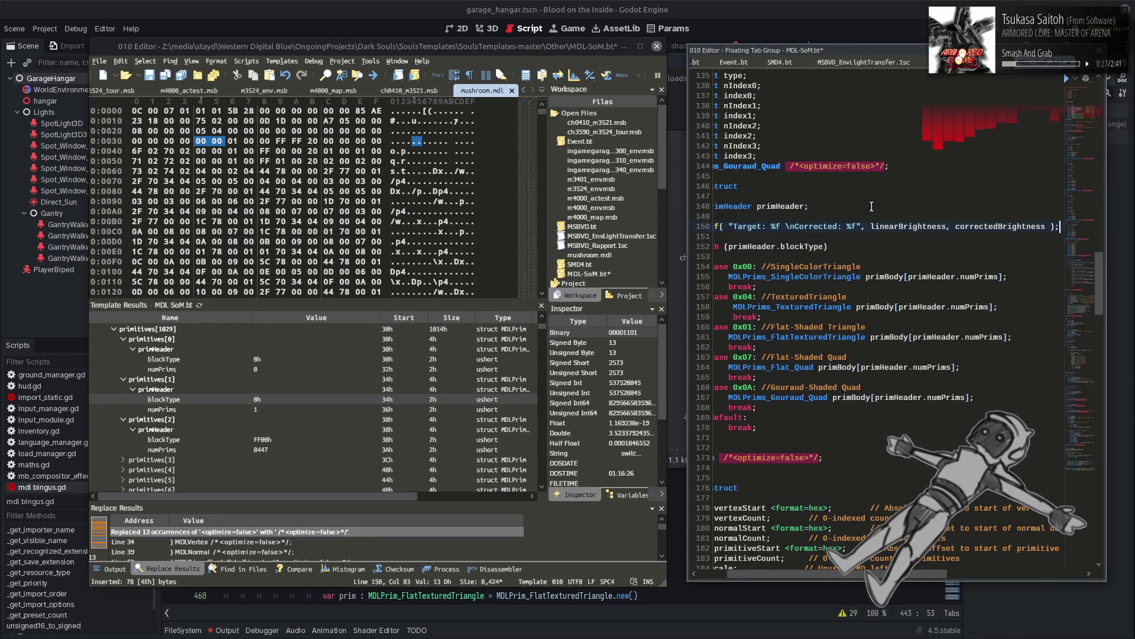
{"action": "scroll", "coordinate": [772, 281], "scroll_direction": "left", "scroll_amount": 3}
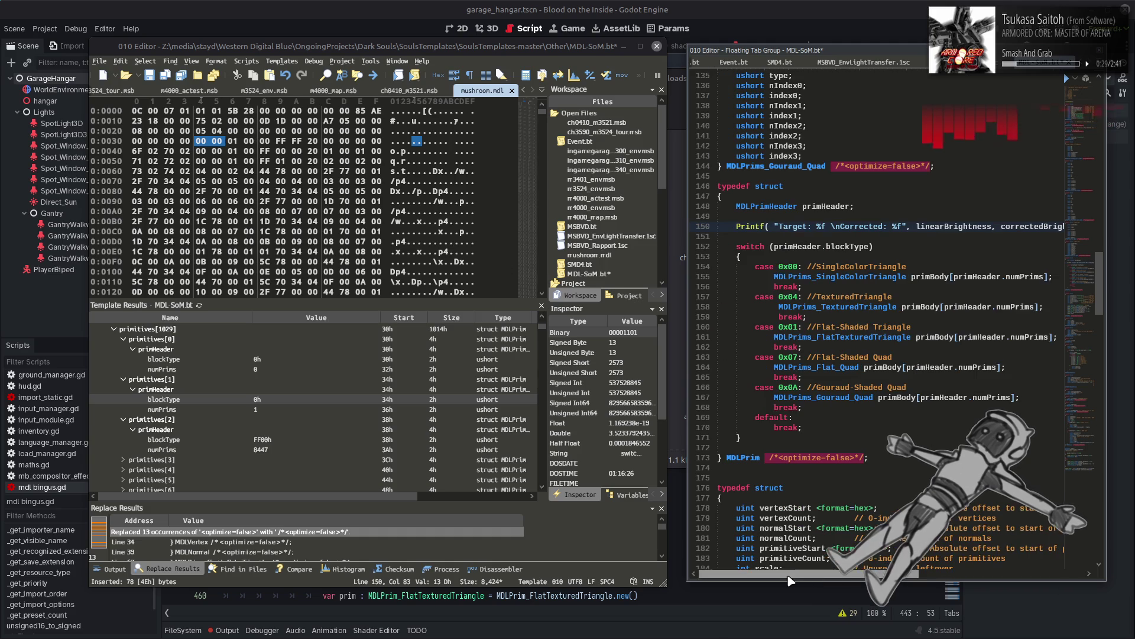
{"action": "left_click_drag", "start_coordinate": [774, 246], "coordinate": [868, 246]}
{"action": "key", "text": "ctrl+c"}
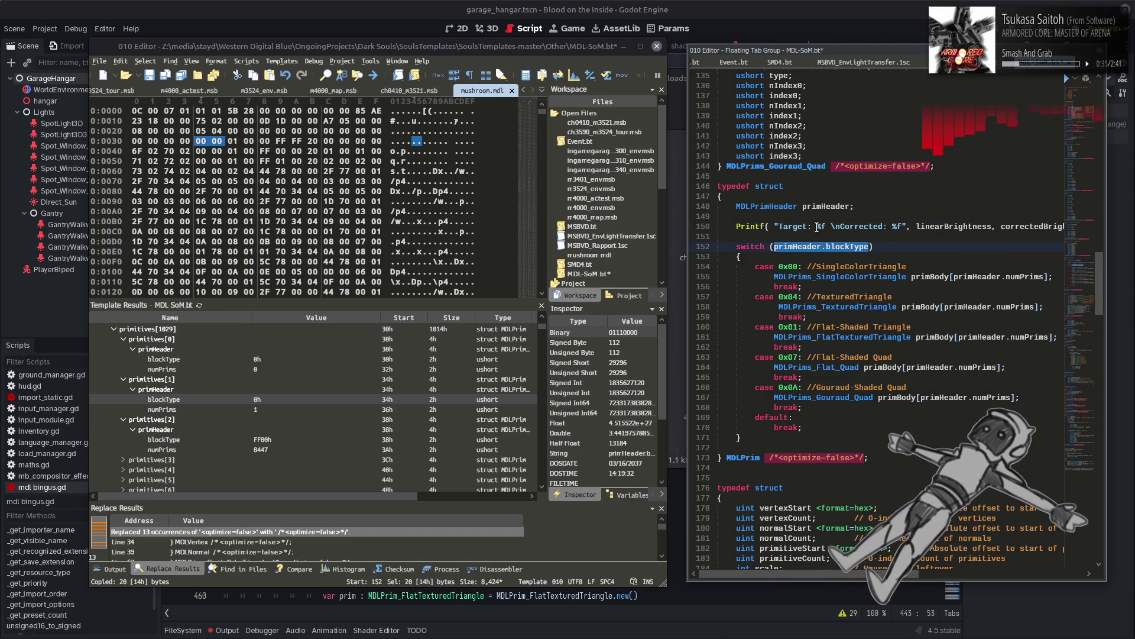
Step: Edit the pasted line into Printf("%x", primHeader.blockType);
{"action": "left_click", "coordinate": [817, 227]}
{"action": "left_click_drag", "start_coordinate": [817, 226], "coordinate": [779, 227]}
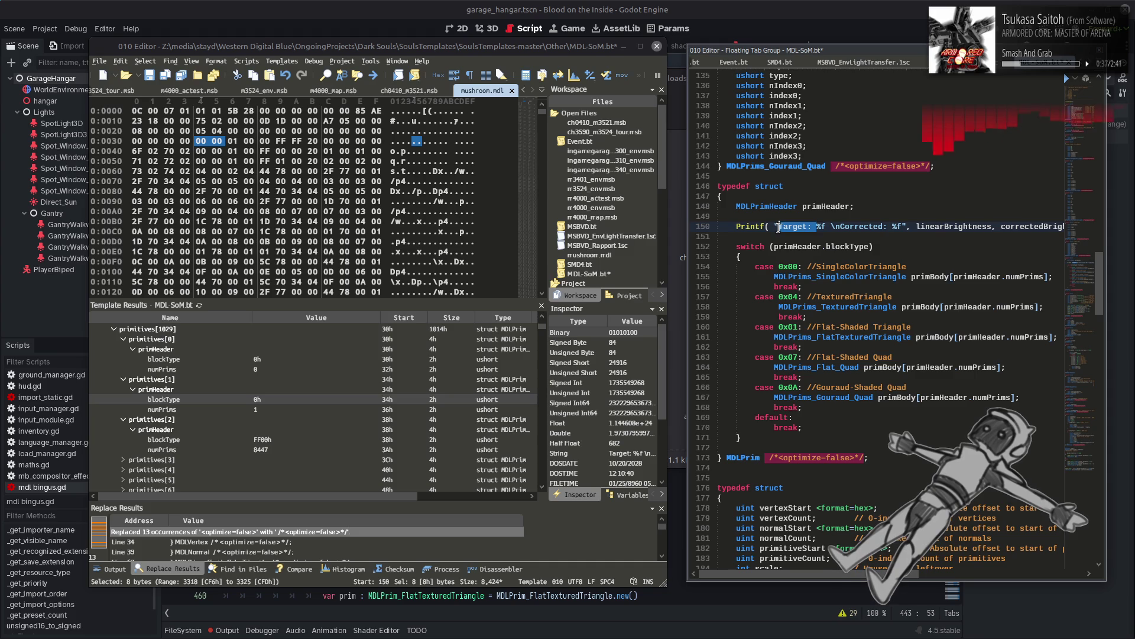
{"action": "key", "text": "Delete"}
{"action": "key", "text": "Right"}
{"action": "key", "text": "Right"}
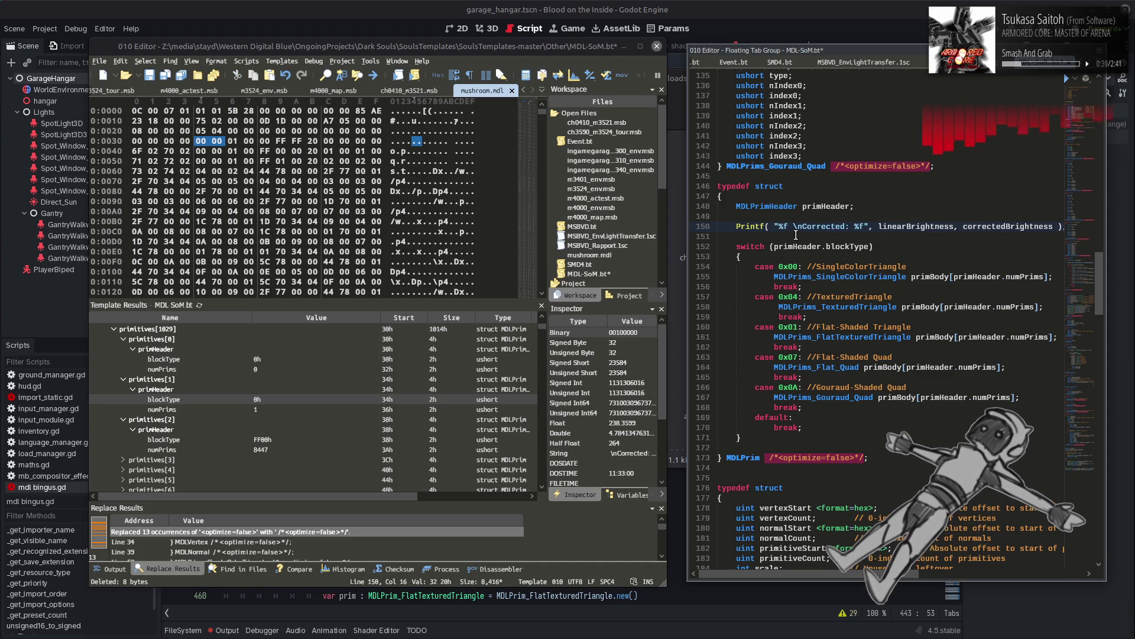
{"action": "key", "text": "BackSpace"}
{"action": "type", "text": "x"}
{"action": "left_click_drag", "start_coordinate": [794, 227], "coordinate": [868, 227]}
{"action": "key", "text": "Delete"}
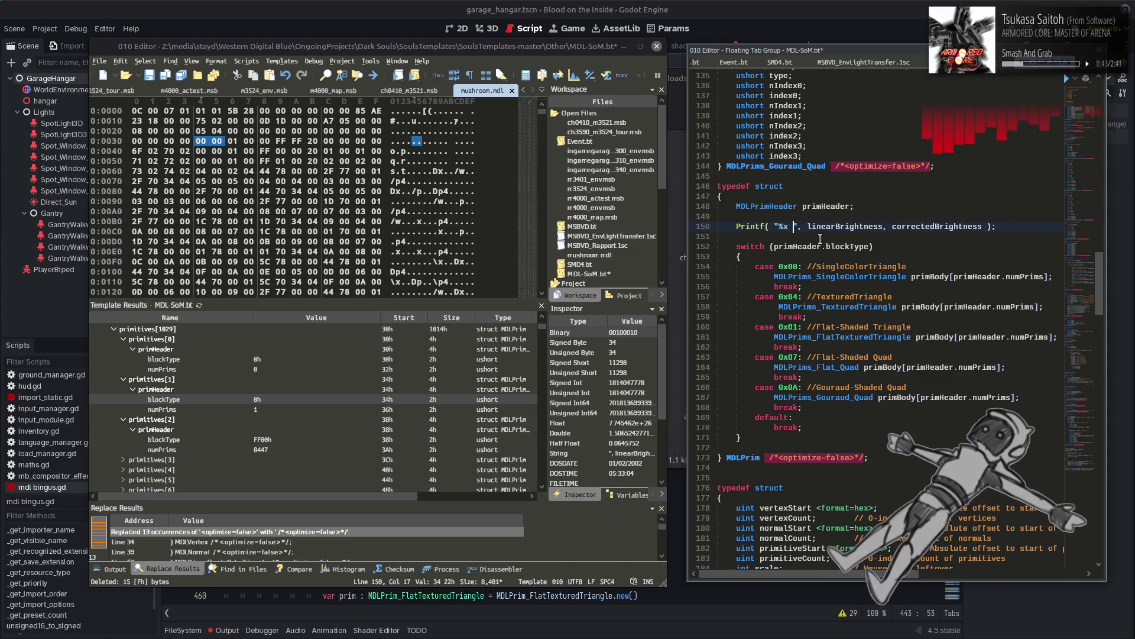
{"action": "key", "text": "Delete"}
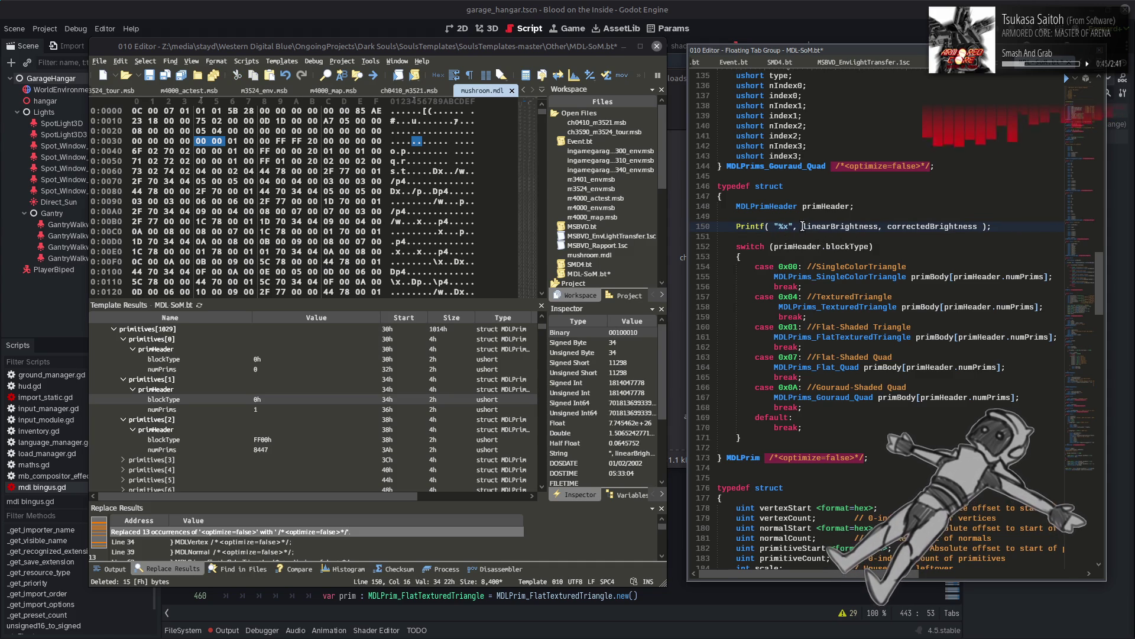
{"action": "double_click", "coordinate": [804, 226]}
{"action": "key", "text": "ctrl+v"}
{"action": "double_click", "coordinate": [932, 226]}
{"action": "key", "text": "BackSpace"}
{"action": "key", "text": "BackSpace"}
{"action": "key", "text": "BackSpace"}
Step: Run the template on mushroom.mdl, continue past the warning, and review the Output warnings
{"action": "left_click", "coordinate": [928, 231]}
{"action": "key", "text": "F5"}
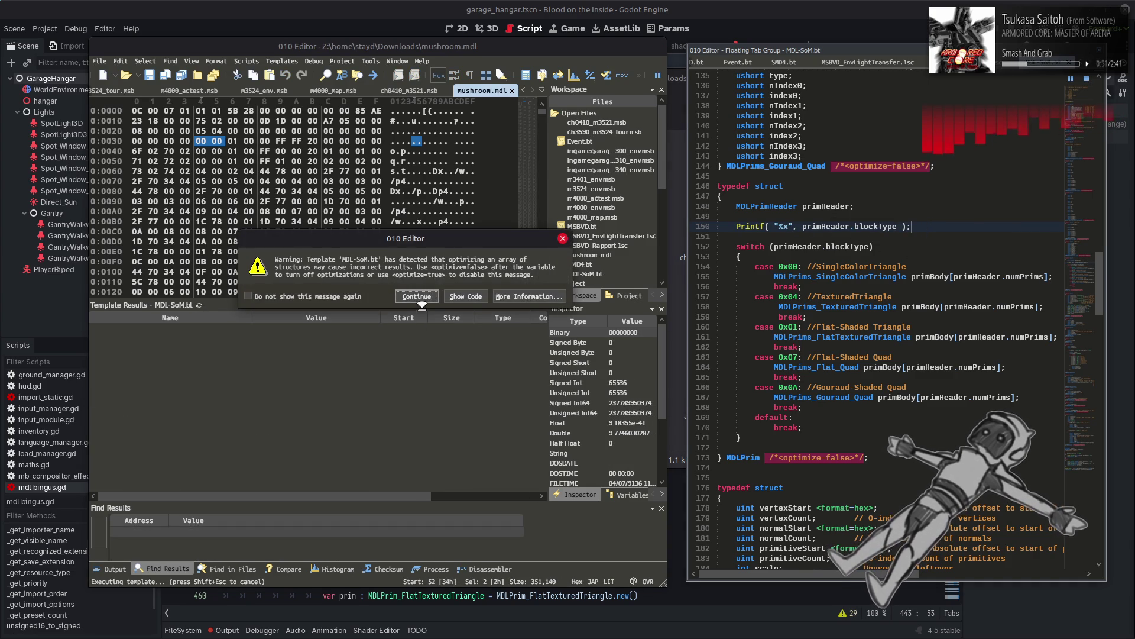
{"action": "left_click", "coordinate": [417, 296]}
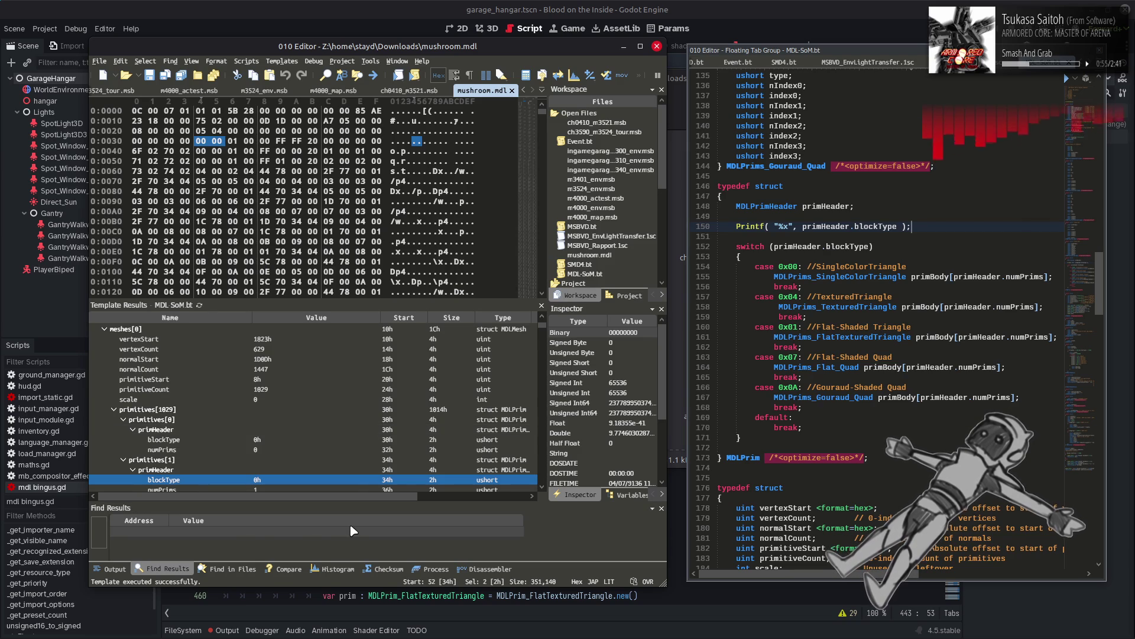
{"action": "left_click", "coordinate": [105, 569]}
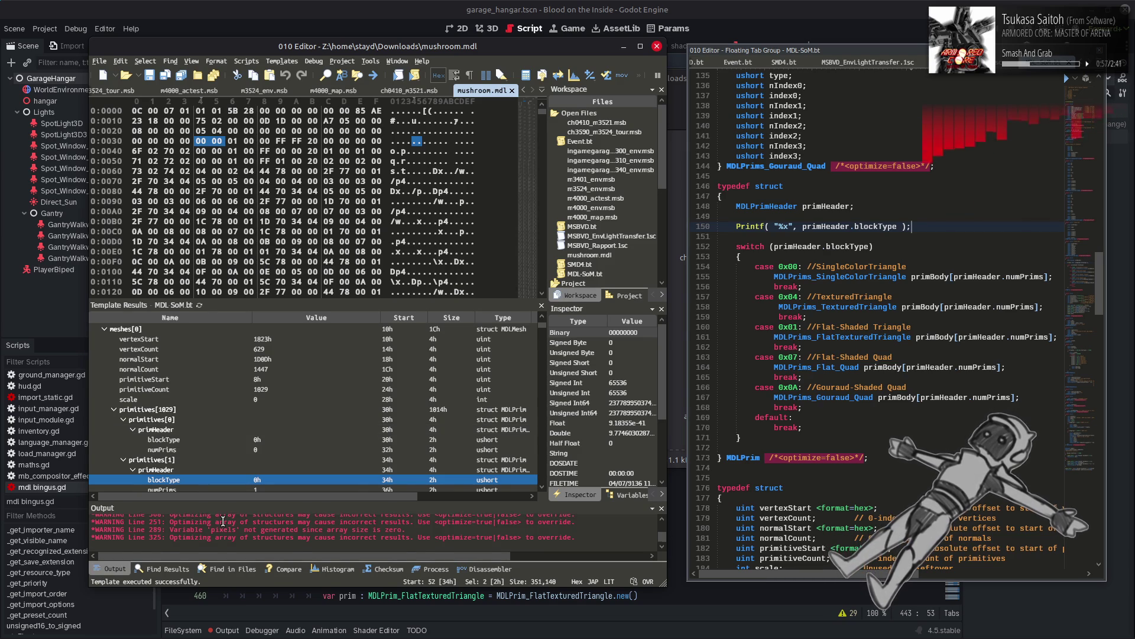
{"action": "scroll", "coordinate": [223, 519], "scroll_direction": "up", "scroll_amount": 1}
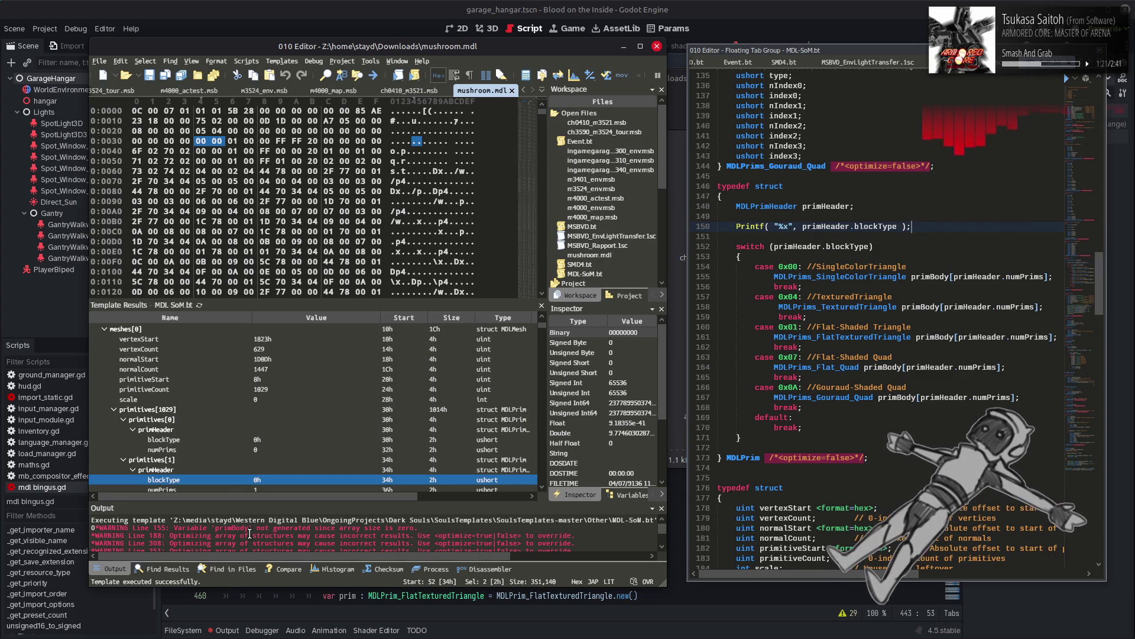
{"action": "left_click", "coordinate": [444, 528]}
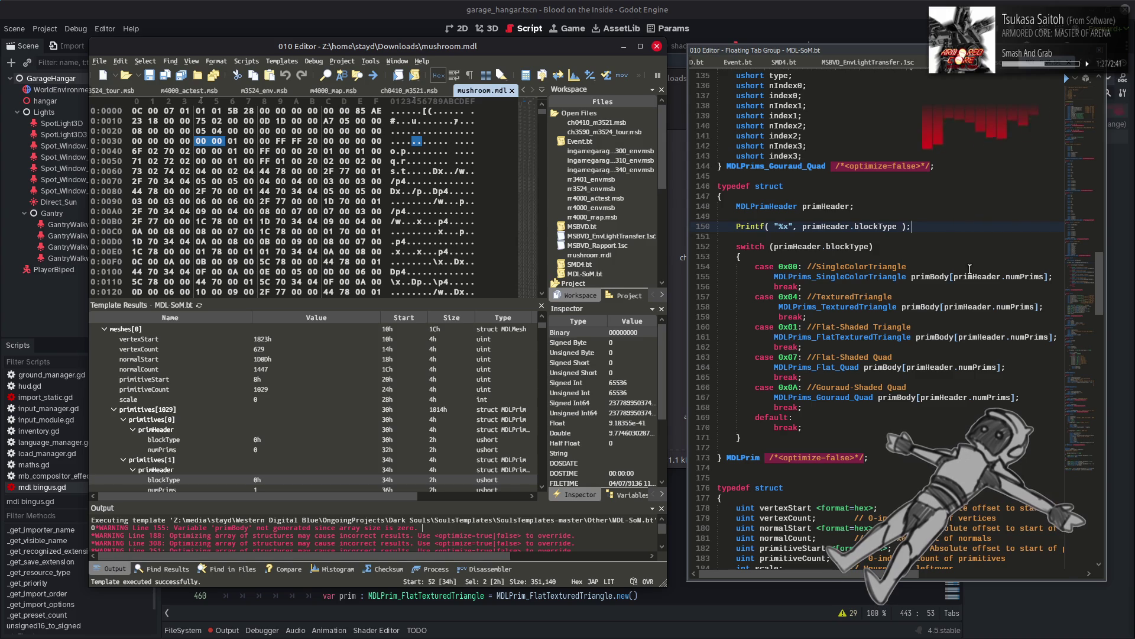
{"action": "left_click_drag", "start_coordinate": [953, 276], "coordinate": [1045, 276]}
Step: Insert 'if (primHeader.numPrims > 0) {' above the switch statement
{"action": "key", "text": "ctrl+c"}
{"action": "left_click", "coordinate": [828, 236]}
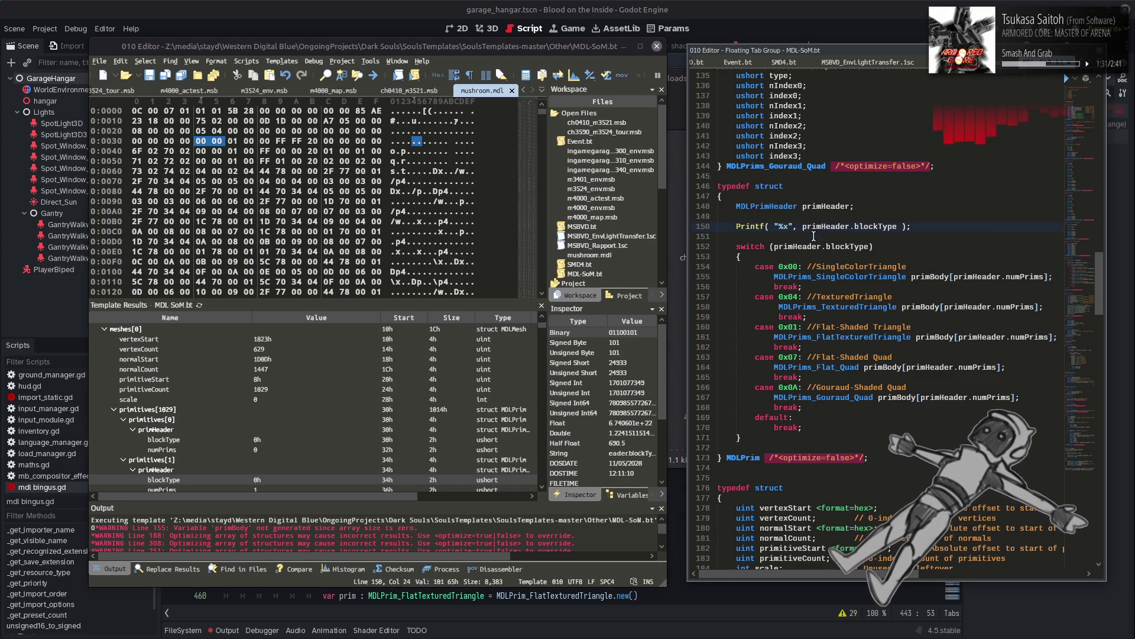
{"action": "key", "text": "Return"}
{"action": "key", "text": "Tab"}
{"action": "type", "text": "if ("}
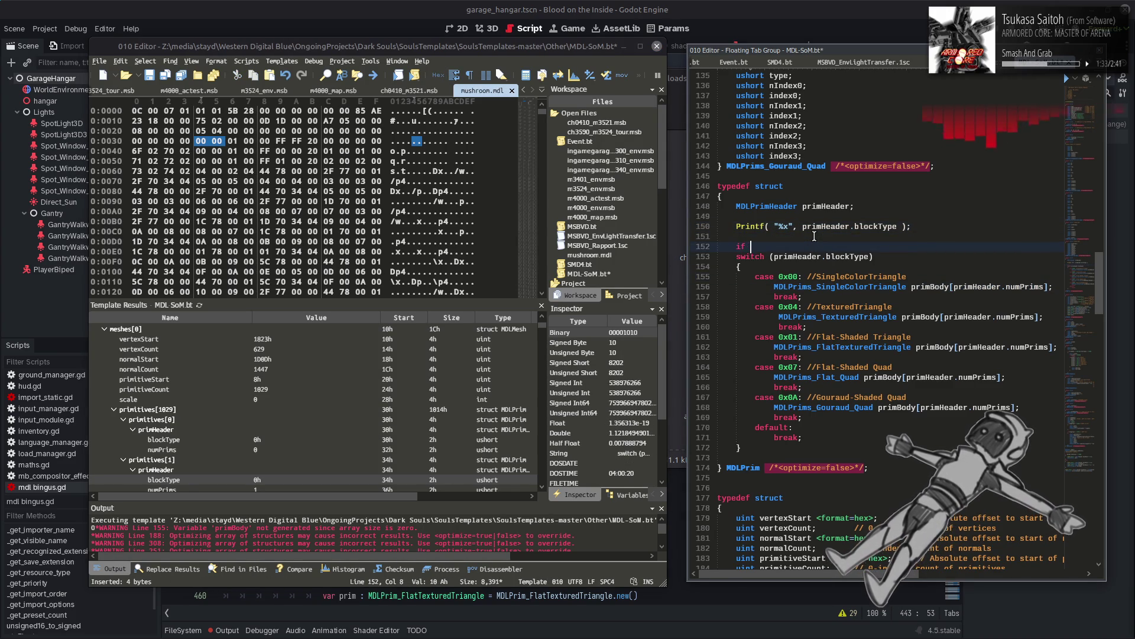
{"action": "key", "text": "ctrl+v"}
{"action": "type", "text": ") > 0"}
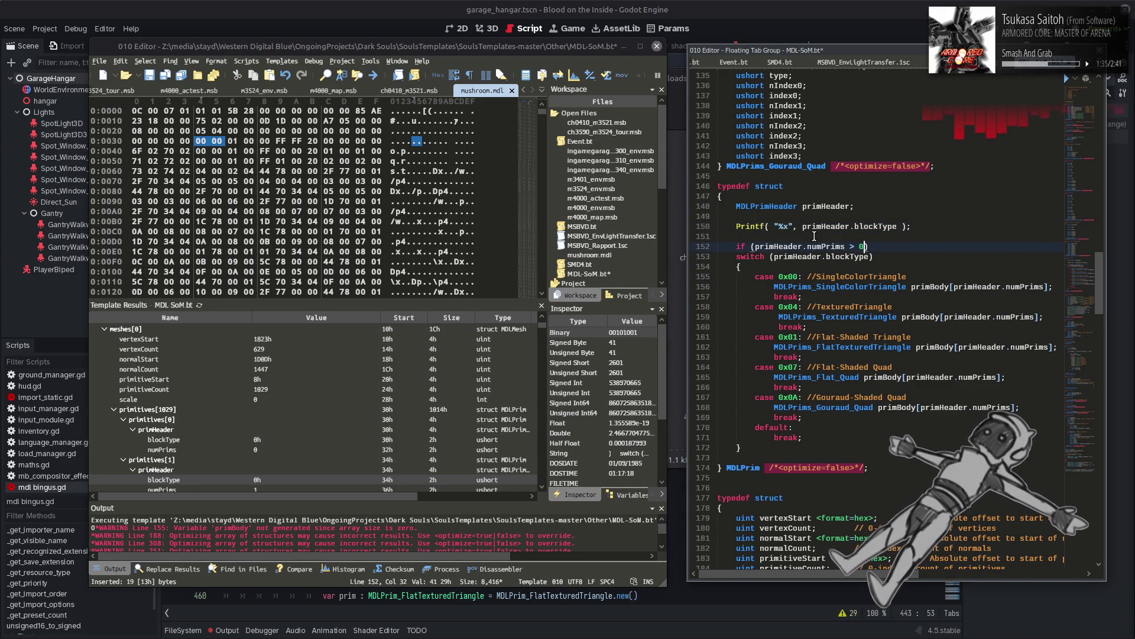
{"action": "left_click", "coordinate": [896, 240]}
{"action": "left_click", "coordinate": [896, 245]}
{"action": "key", "text": "Return"}
{"action": "type", "text": "{"}
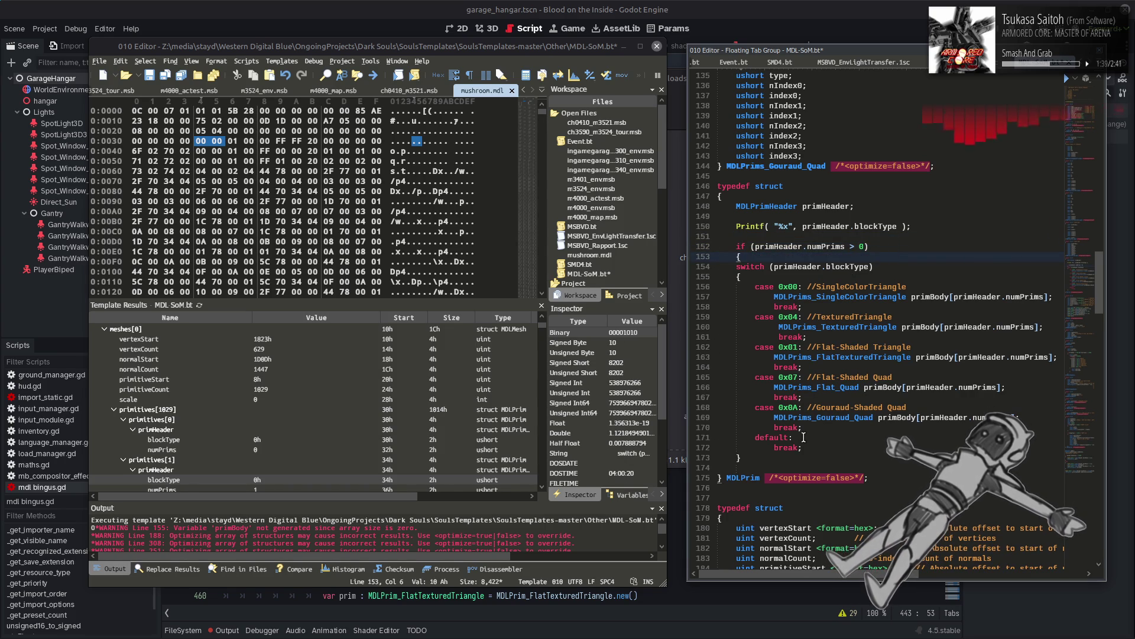
Step: Close the if block after the switch and indent the switch one level
{"action": "left_click", "coordinate": [769, 459]}
{"action": "key", "text": "Return"}
{"action": "type", "text": "}"}
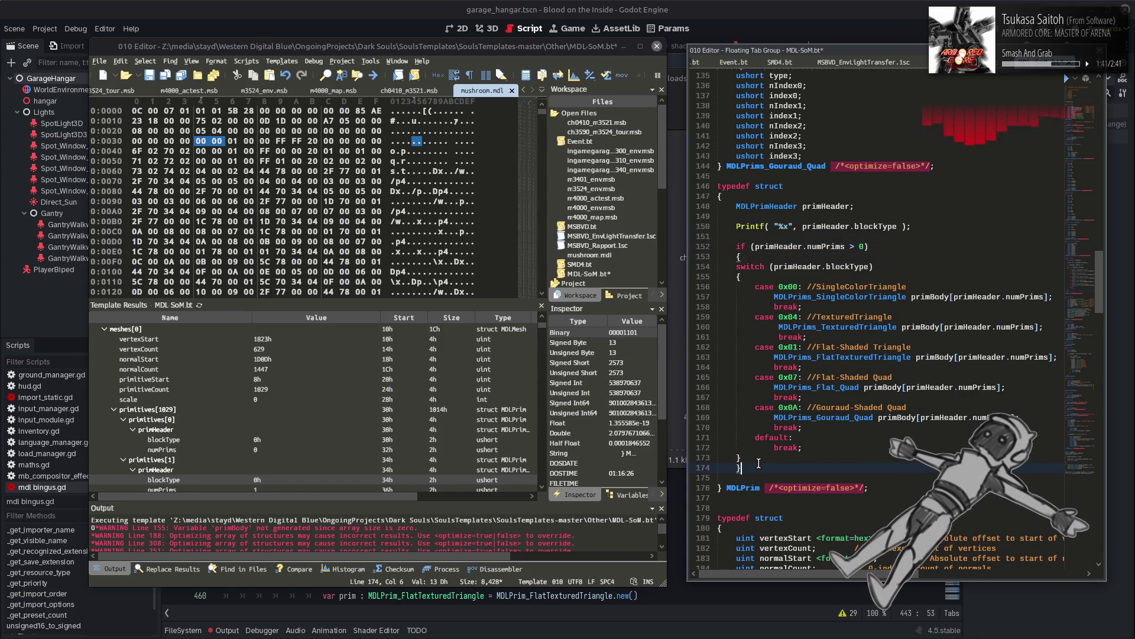
{"action": "mouse_move", "coordinate": [759, 463]}
{"action": "left_mouse_down"}
{"action": "mouse_move", "coordinate": [911, 301]}
{"action": "mouse_move", "coordinate": [913, 263]}
{"action": "left_mouse_up"}
{"action": "key", "text": "Tab"}
{"action": "left_click", "coordinate": [913, 261]}
Step: Rerun the template on mushroom.mdl and inspect the first primitive entry's bytes
{"action": "key", "text": "F5"}
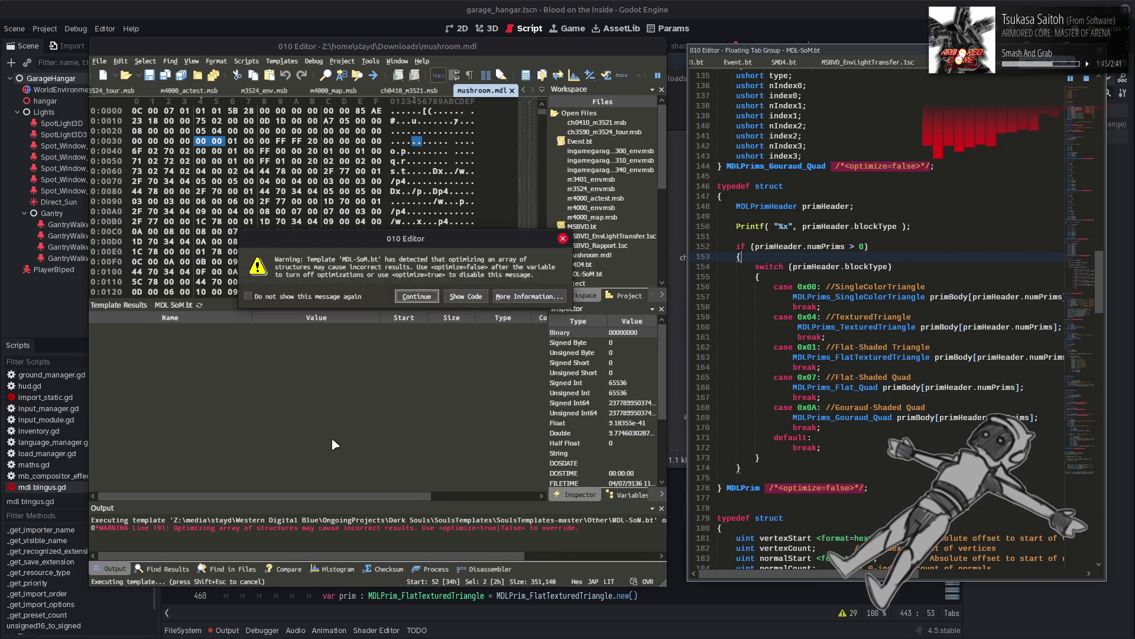
{"action": "left_click", "coordinate": [417, 296]}
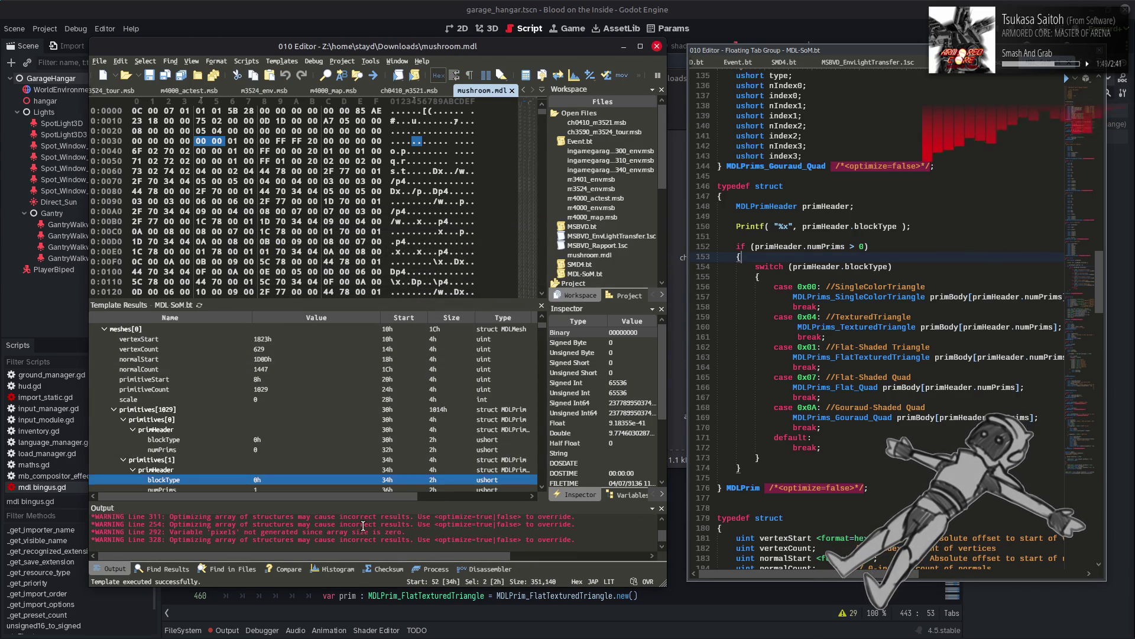
{"action": "scroll", "coordinate": [415, 532], "scroll_direction": "down", "scroll_amount": 1}
{"action": "scroll", "coordinate": [415, 531], "scroll_direction": "up", "scroll_amount": 1}
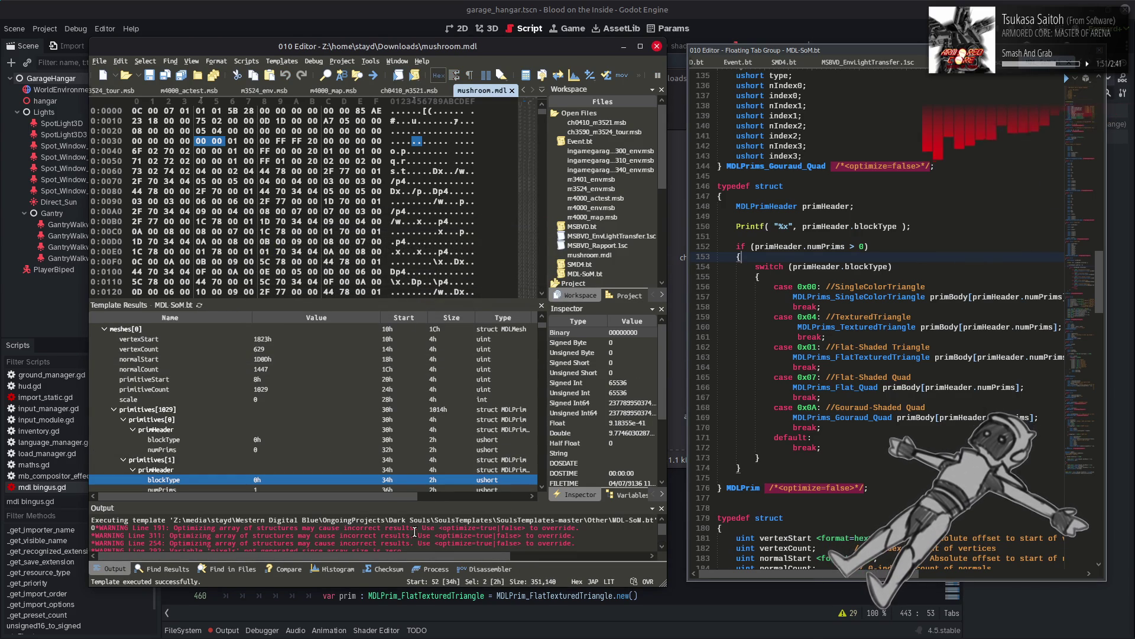
{"action": "scroll", "coordinate": [293, 419], "scroll_direction": "down", "scroll_amount": 1}
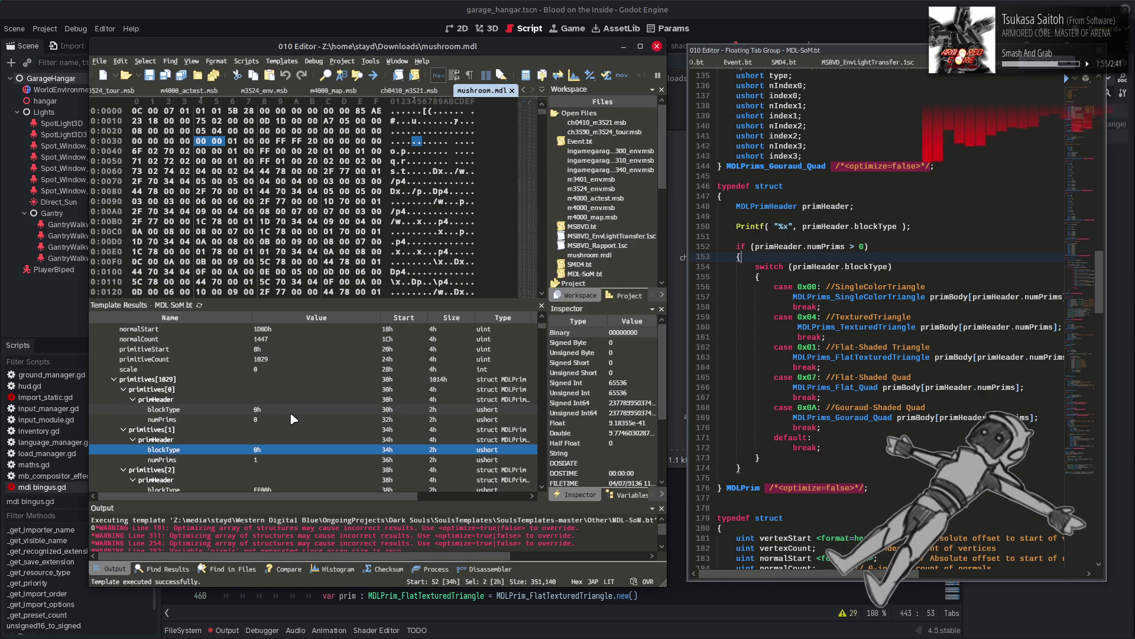
{"action": "left_click", "coordinate": [274, 390]}
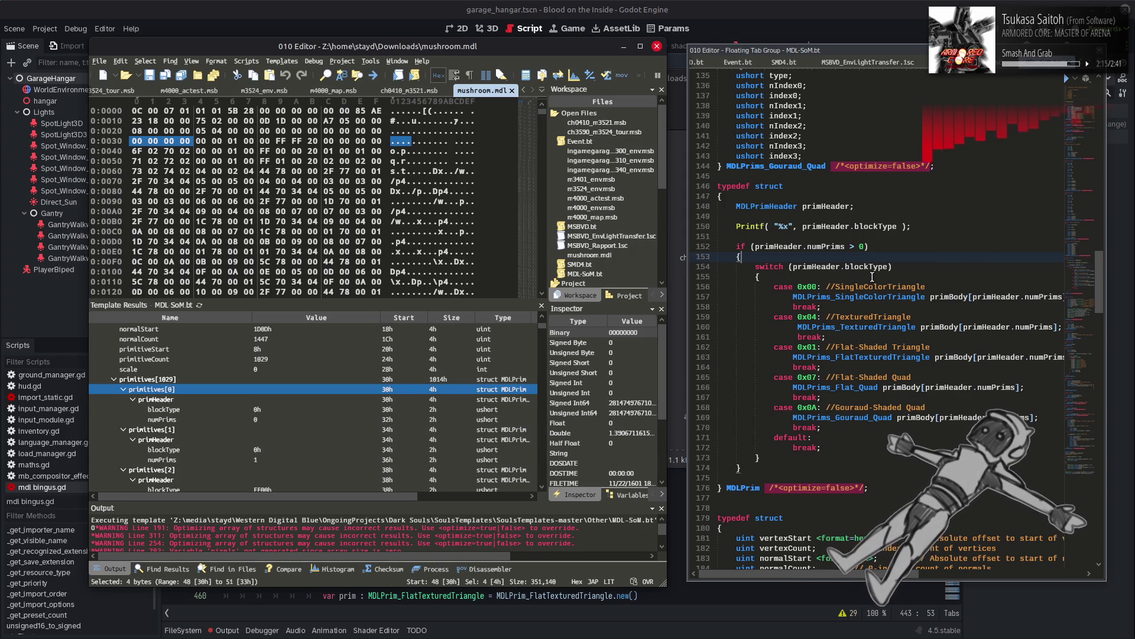
Step: Place the caret at the /*<optimize=false>*/ comment on line 176 after MDLPrim
{"action": "scroll", "coordinate": [528, 547], "scroll_direction": "down", "scroll_amount": 1}
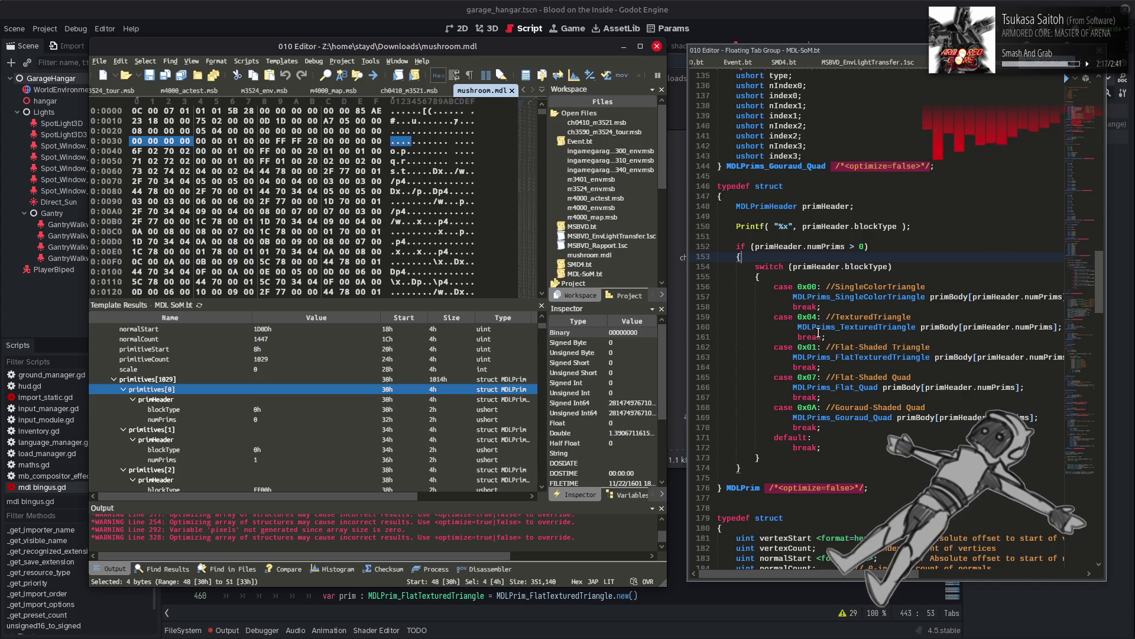
{"action": "left_click", "coordinate": [765, 487]}
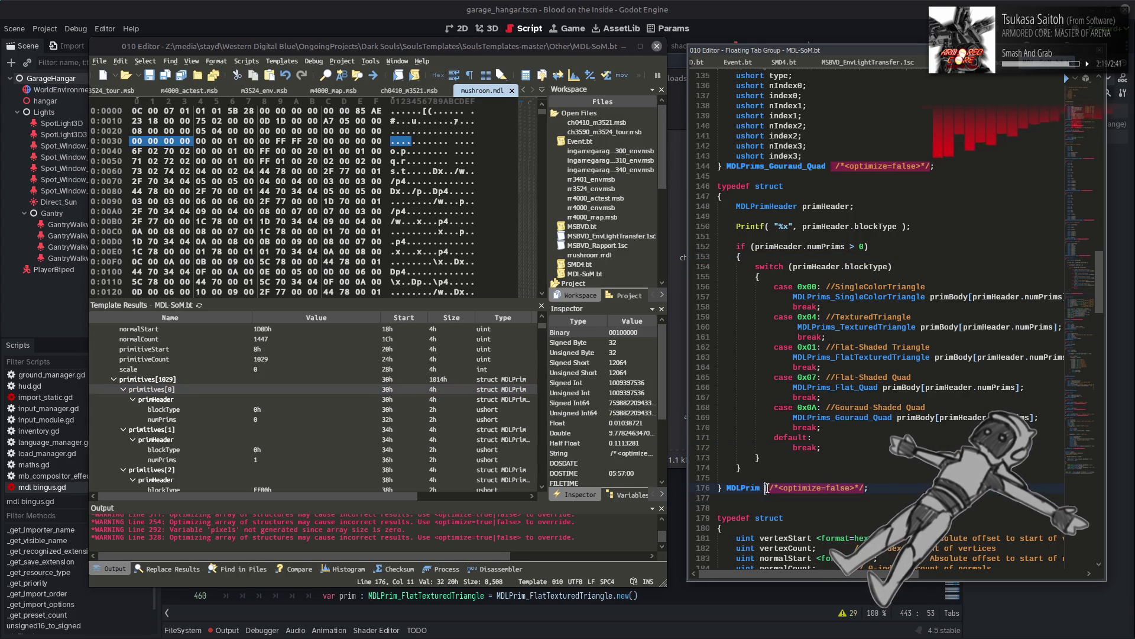
Step: Replace all 13 /*<optimize=false>*/ comments with <optimize=false>
{"action": "left_click_drag", "start_coordinate": [765, 488], "coordinate": [853, 488]}
{"action": "key", "text": "ctrl+r"}
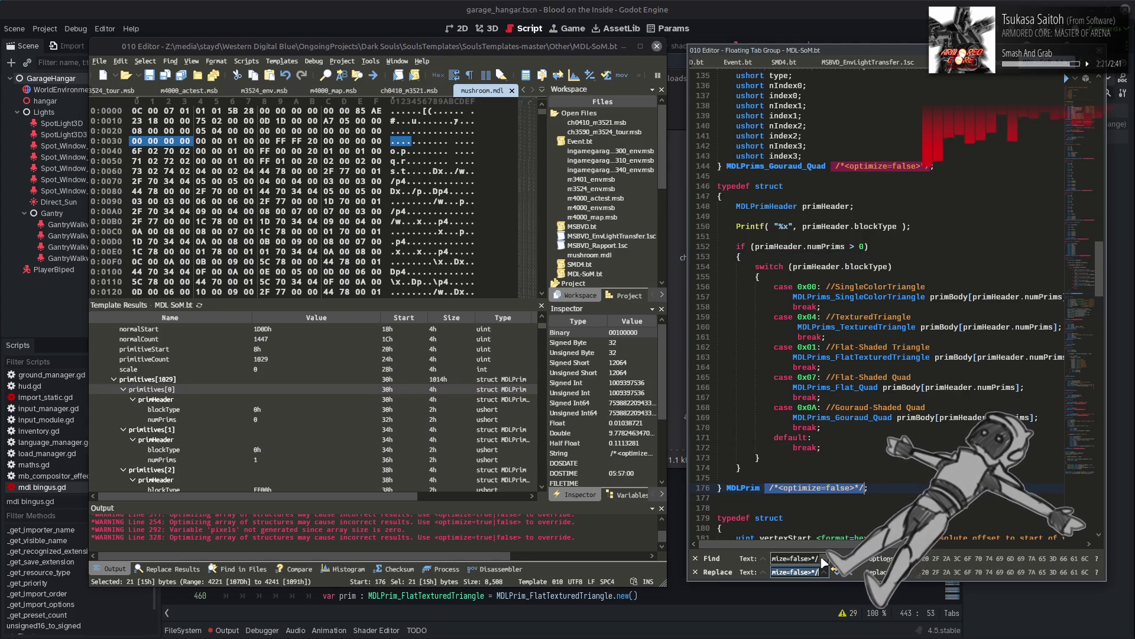
{"action": "key", "text": "BackSpace"}
{"action": "key", "text": "BackSpace"}
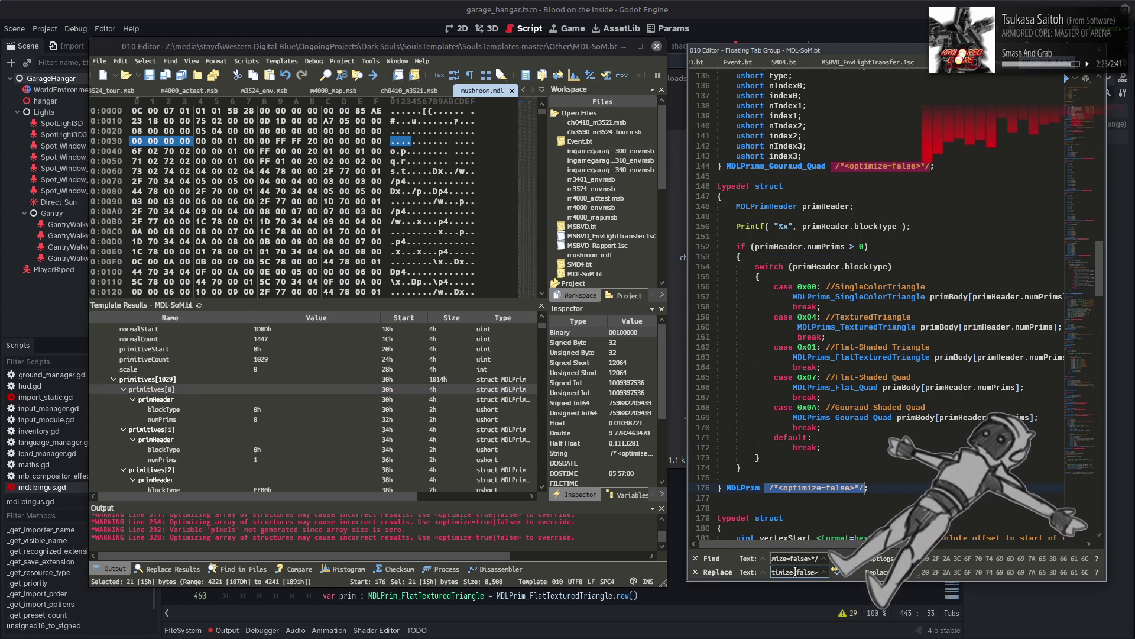
{"action": "key", "text": "Home"}
{"action": "key", "text": "Delete"}
{"action": "key", "text": "Delete"}
{"action": "left_click", "coordinate": [806, 558]}
{"action": "key", "text": "Home"}
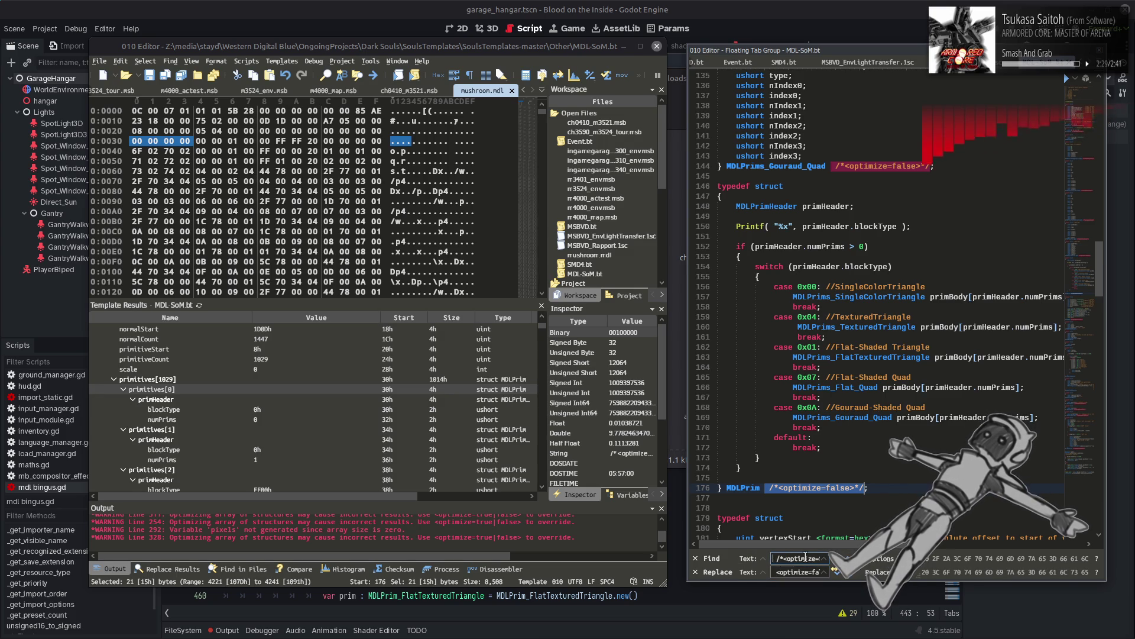
{"action": "left_click", "coordinate": [798, 572]}
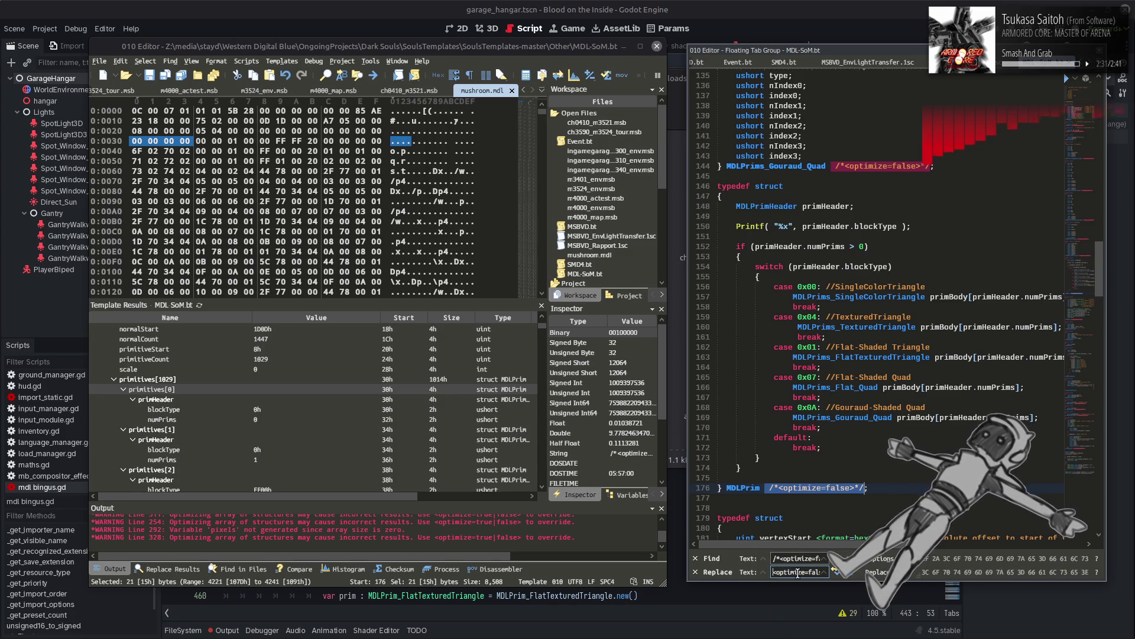
{"action": "left_click", "coordinate": [836, 569]}
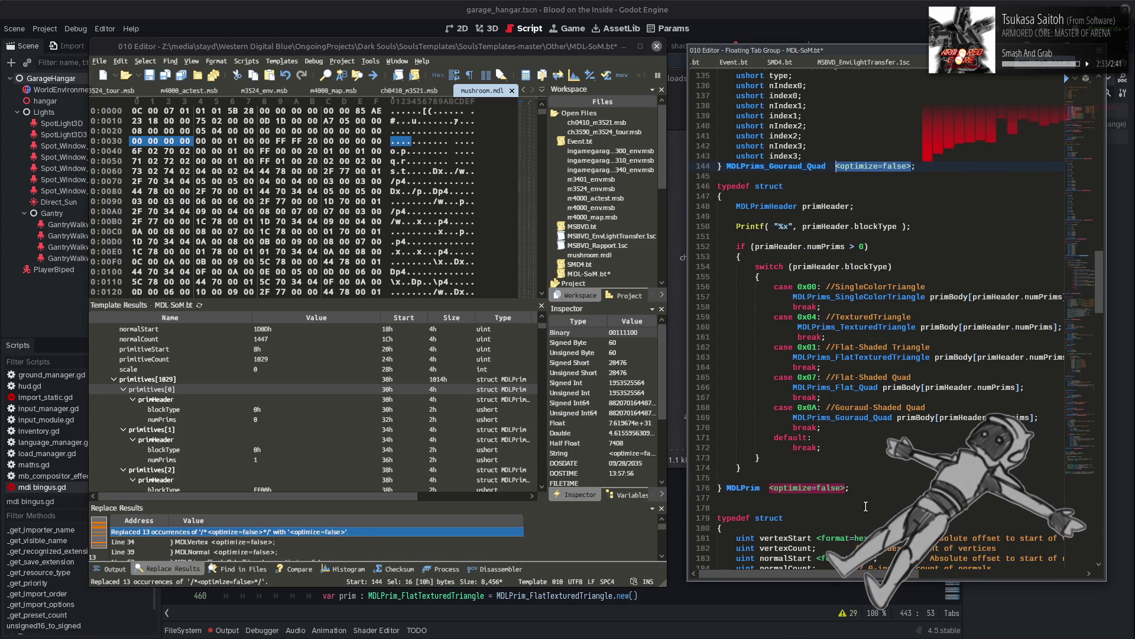
Step: Save MDL-SoM.bt and re-run it on mushroom.mdl
{"action": "left_click", "coordinate": [866, 486]}
{"action": "key", "text": "ctrl+s"}
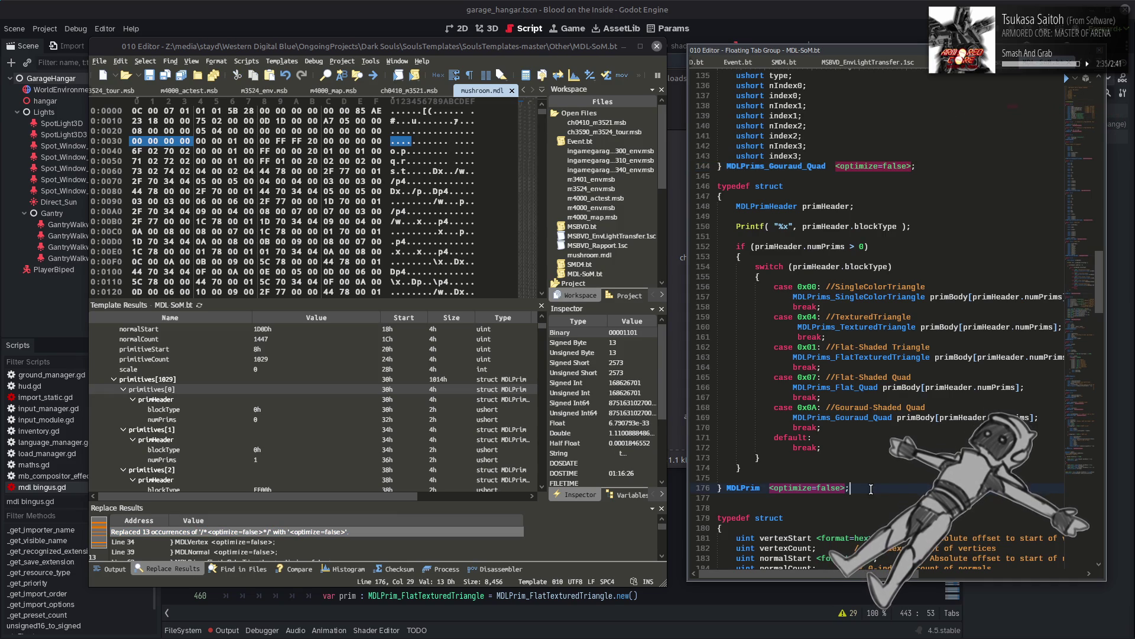
{"action": "left_click", "coordinate": [199, 305]}
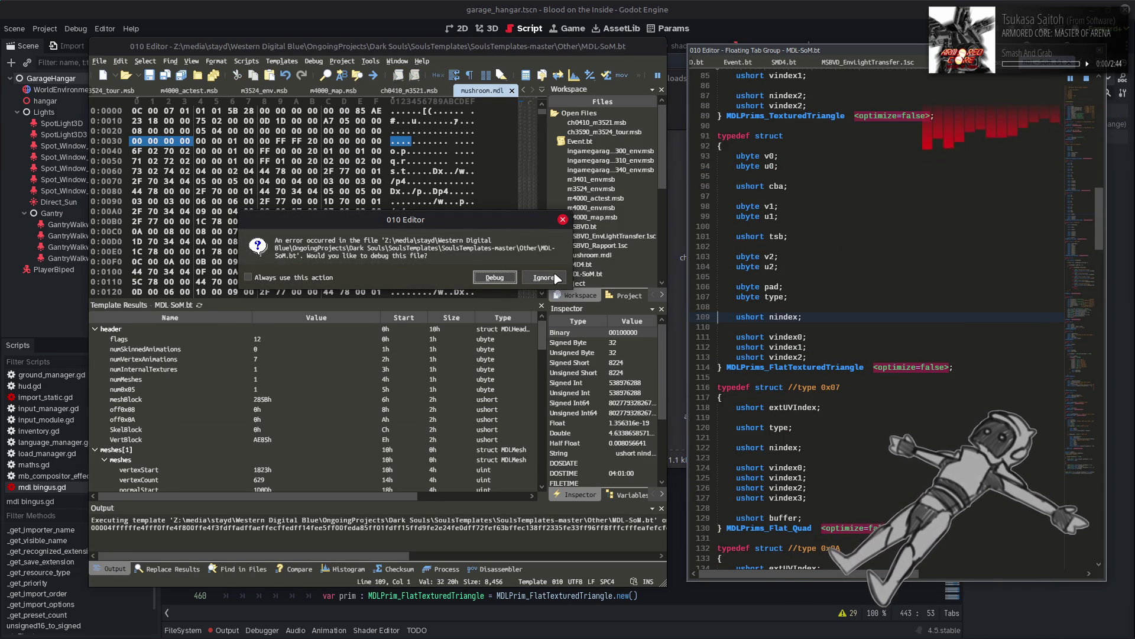
Step: Debug the template error at line 109 and check primitives[1]'s numPrims value
{"action": "left_click", "coordinate": [495, 277]}
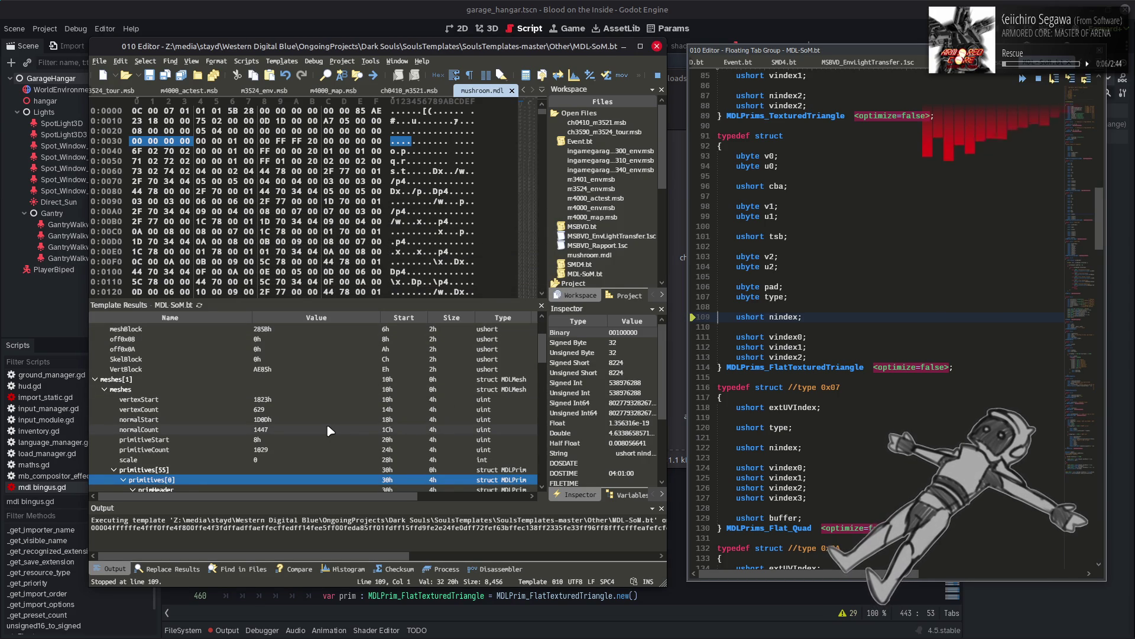
{"action": "scroll", "coordinate": [330, 431], "scroll_direction": "down", "scroll_amount": 2}
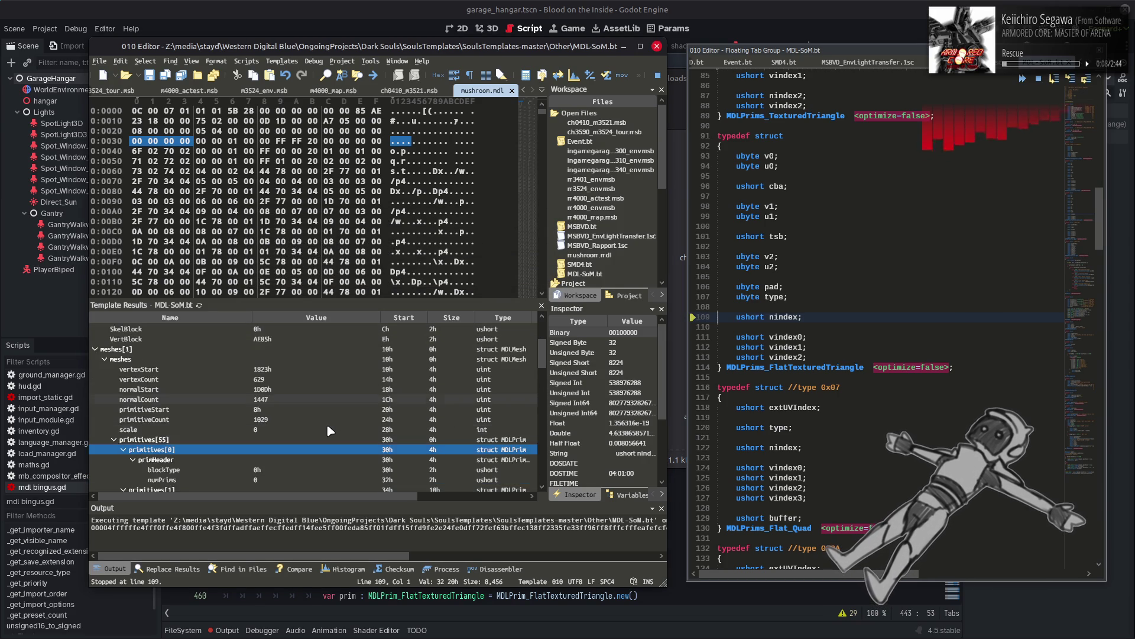
{"action": "scroll", "coordinate": [330, 430], "scroll_direction": "down", "scroll_amount": 1}
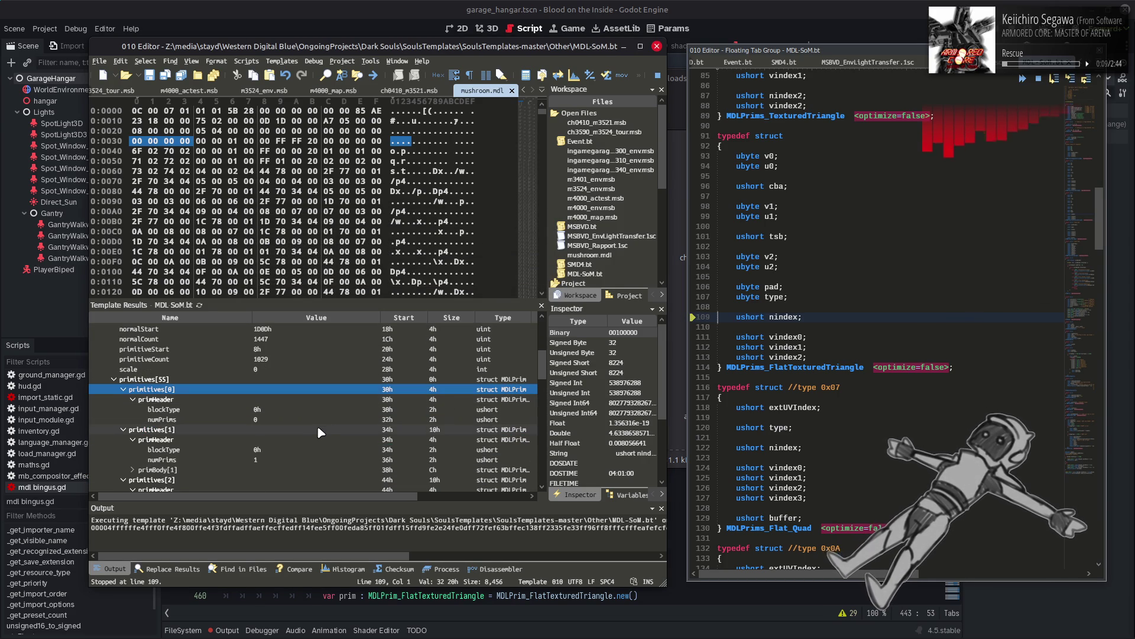
{"action": "left_click", "coordinate": [302, 460]}
{"action": "scroll", "coordinate": [301, 459], "scroll_direction": "down", "scroll_amount": 3}
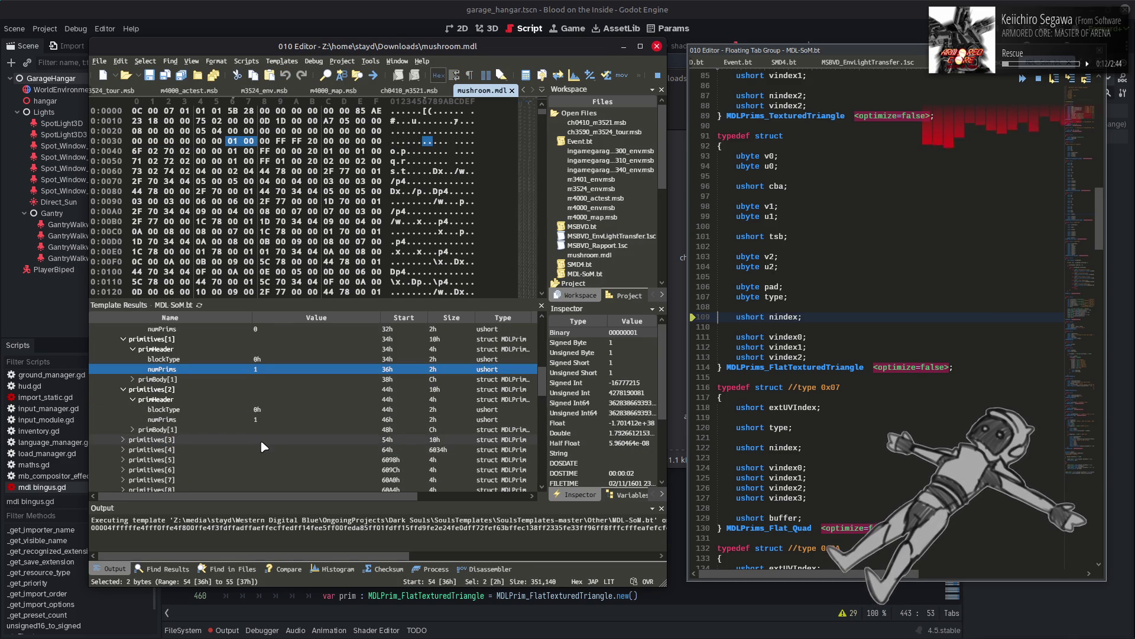
Step: Inspect primitives[1]'s decoded primBody: the R8, G8, B8 colour, tag and normalIndex fields
{"action": "left_click", "coordinate": [132, 379]}
{"action": "left_click", "coordinate": [132, 379]}
{"action": "left_click", "coordinate": [142, 389]}
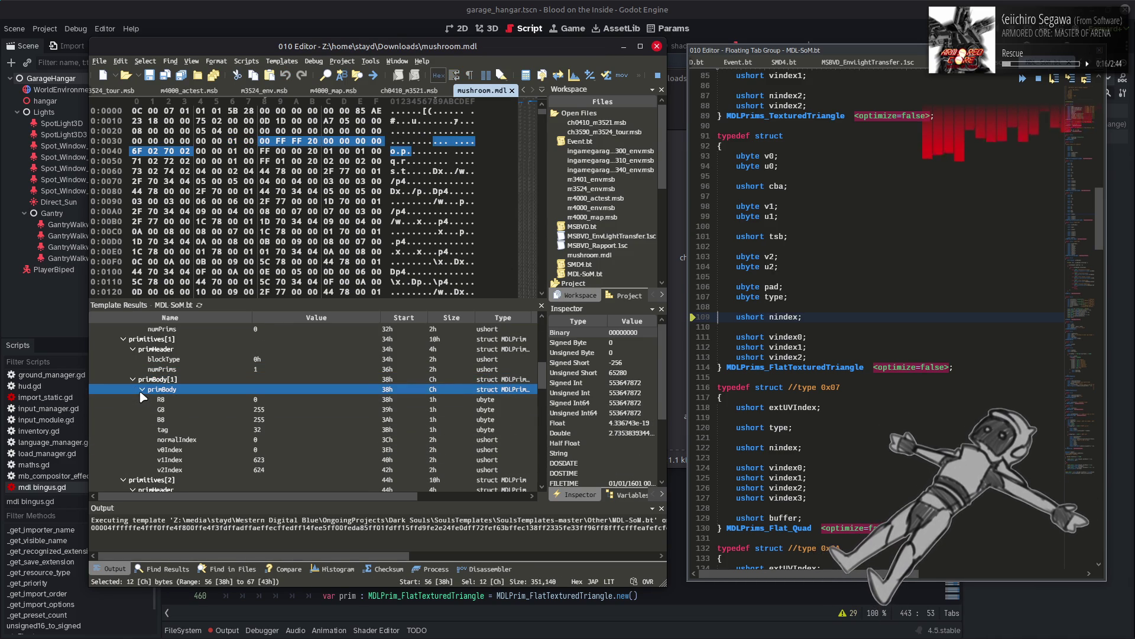
{"action": "left_click", "coordinate": [318, 401]}
{"action": "left_click_drag", "start_coordinate": [318, 401], "coordinate": [299, 431]}
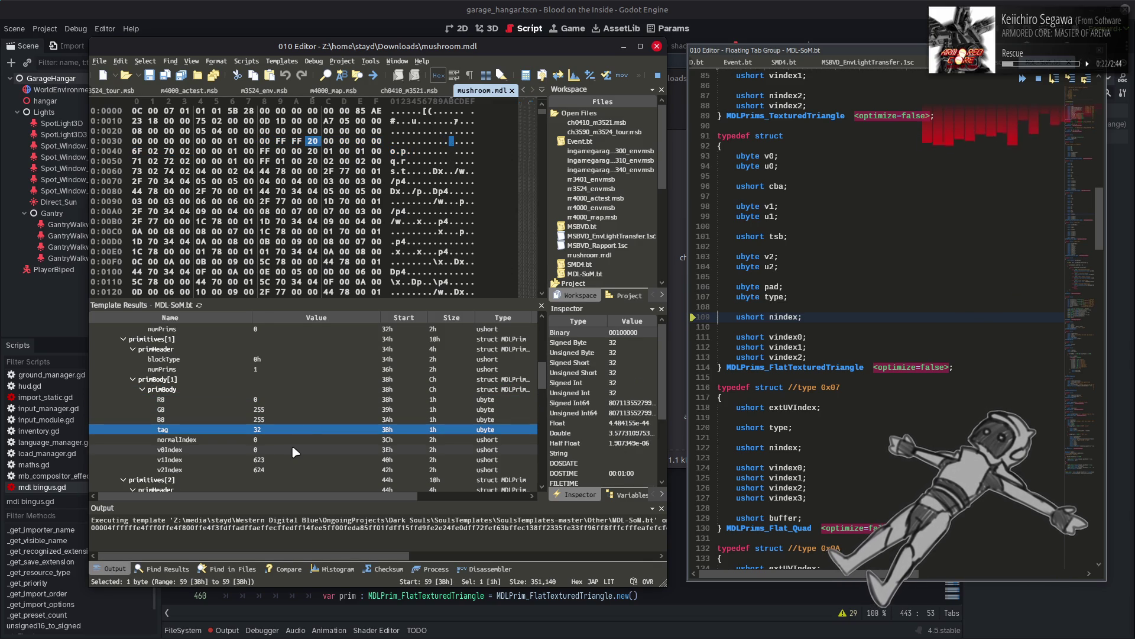
{"action": "left_click", "coordinate": [296, 440]}
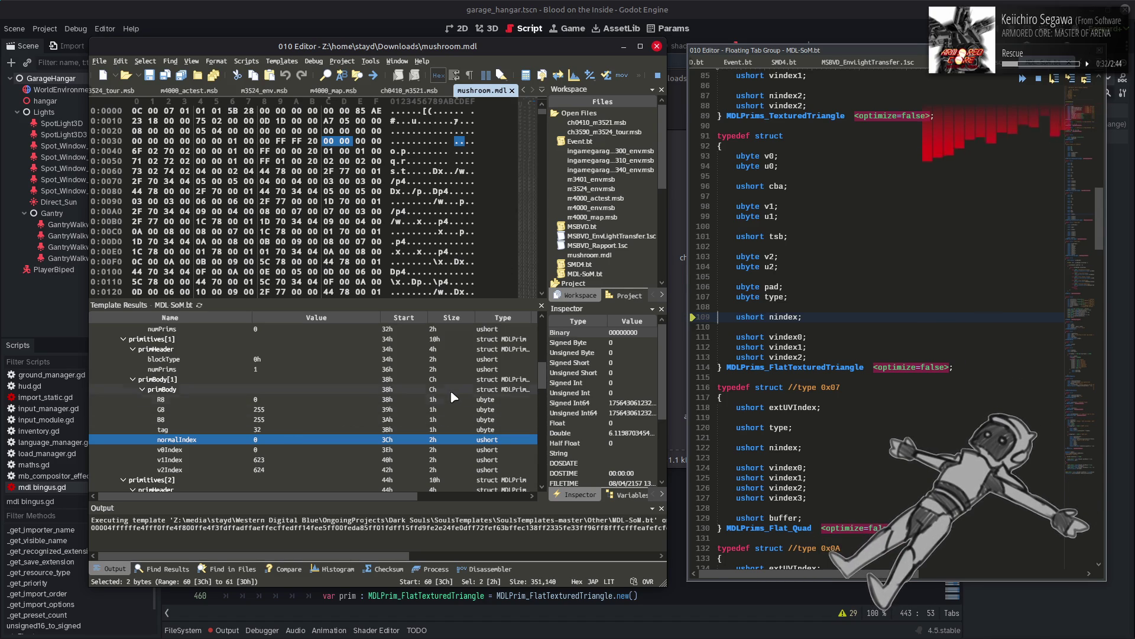
Step: Check the body tag of primitives[2] and the normalIndex of primitives[3]'s body
{"action": "scroll", "coordinate": [451, 396], "scroll_direction": "down", "scroll_amount": 3}
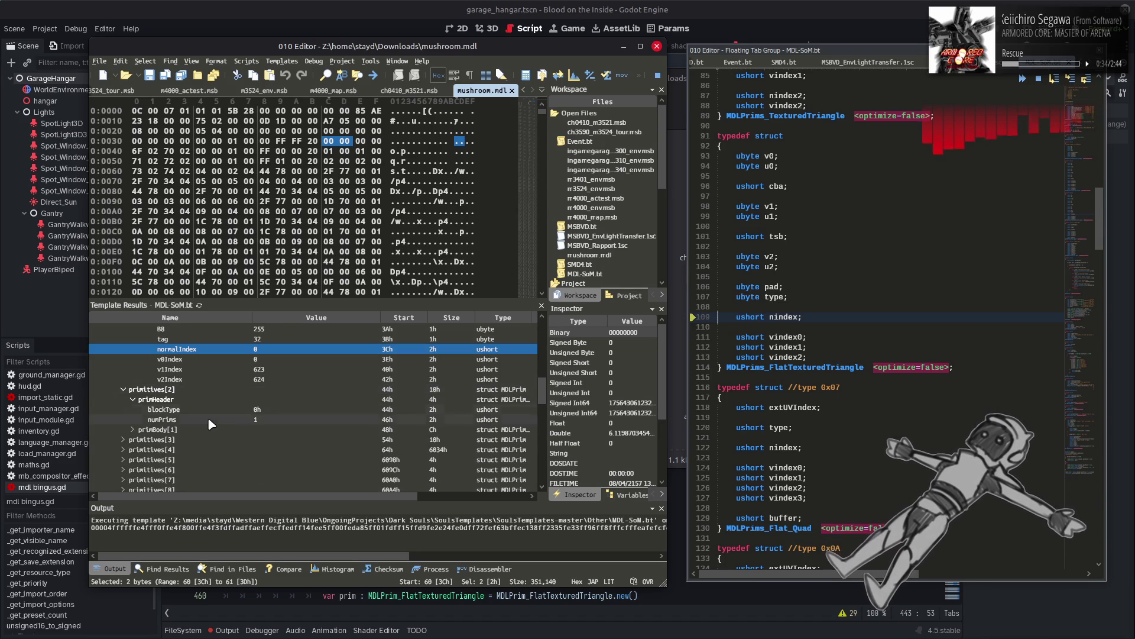
{"action": "left_click", "coordinate": [134, 429]}
{"action": "left_click", "coordinate": [144, 443]}
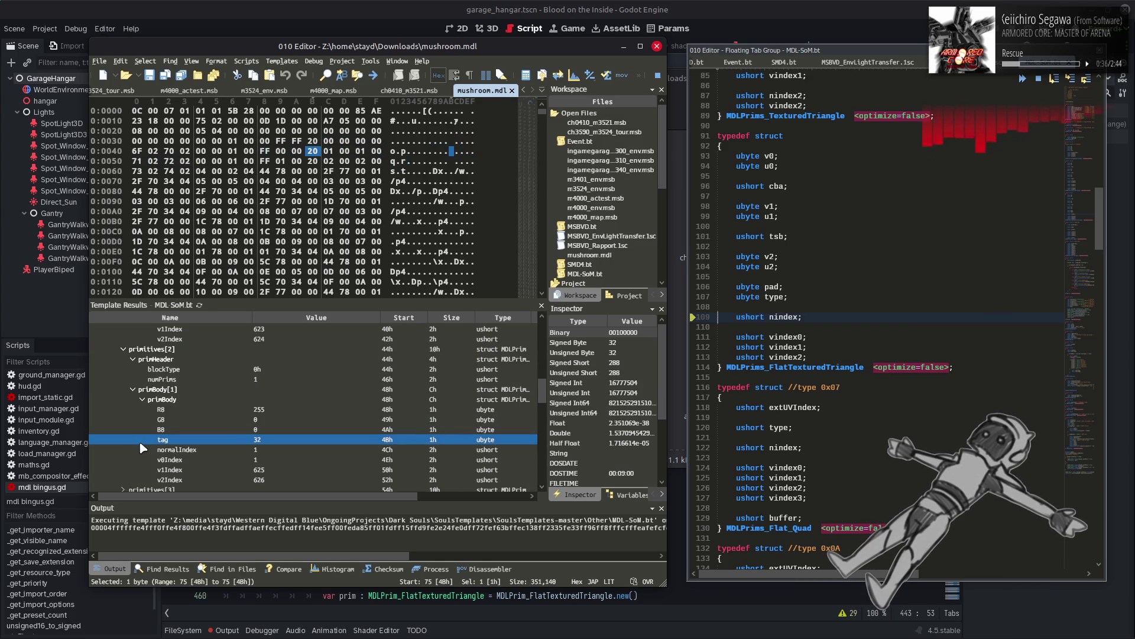
{"action": "scroll", "coordinate": [144, 444], "scroll_direction": "down", "scroll_amount": 3}
{"action": "left_click", "coordinate": [123, 400]}
{"action": "left_click", "coordinate": [132, 421]}
{"action": "left_click", "coordinate": [142, 429]}
{"action": "scroll", "coordinate": [142, 438], "scroll_direction": "down", "scroll_amount": 1}
{"action": "left_click", "coordinate": [142, 449]}
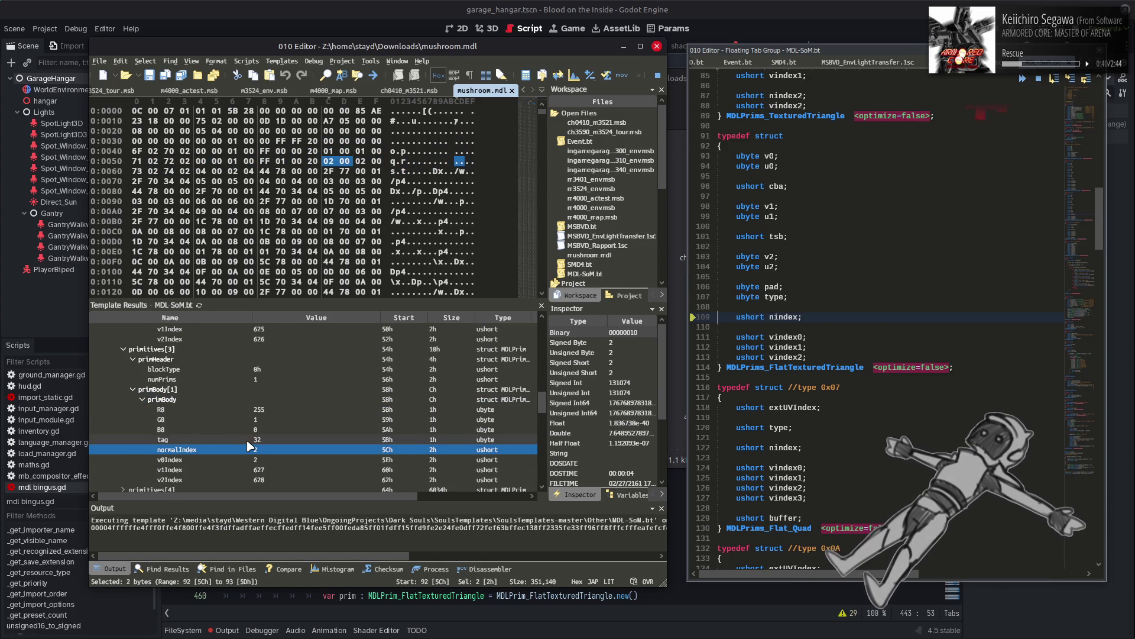
Step: Check primitives[4]'s 6034h-byte range, with blockType 4h and numPrims 1026
{"action": "scroll", "coordinate": [249, 442], "scroll_direction": "down", "scroll_amount": 2}
{"action": "left_click", "coordinate": [207, 430]}
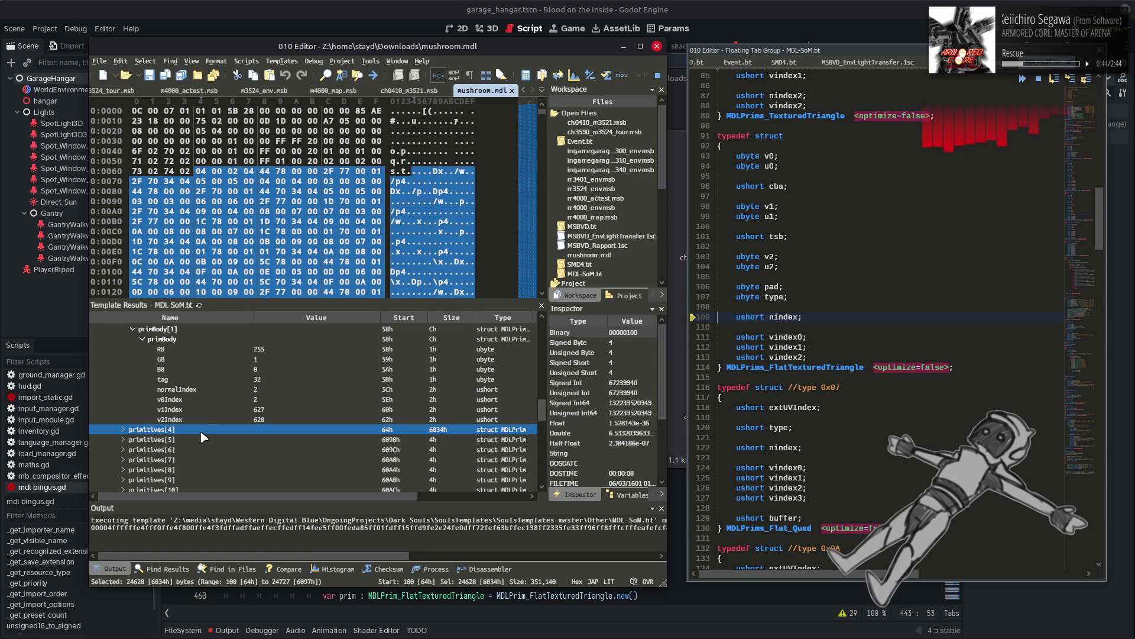
{"action": "left_click", "coordinate": [123, 429]}
{"action": "left_click", "coordinate": [133, 440]}
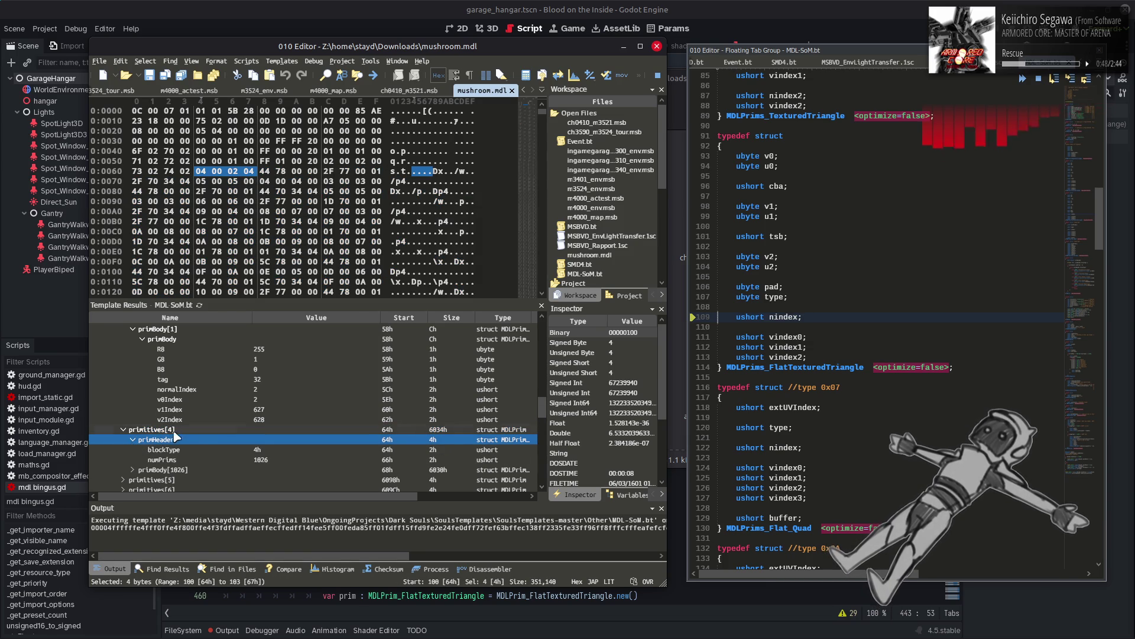
{"action": "left_click", "coordinate": [142, 432]}
{"action": "left_click", "coordinate": [124, 431]}
{"action": "scroll", "coordinate": [796, 363], "scroll_direction": "down", "scroll_amount": 1}
{"action": "scroll", "coordinate": [797, 363], "scroll_direction": "down", "scroll_amount": 15}
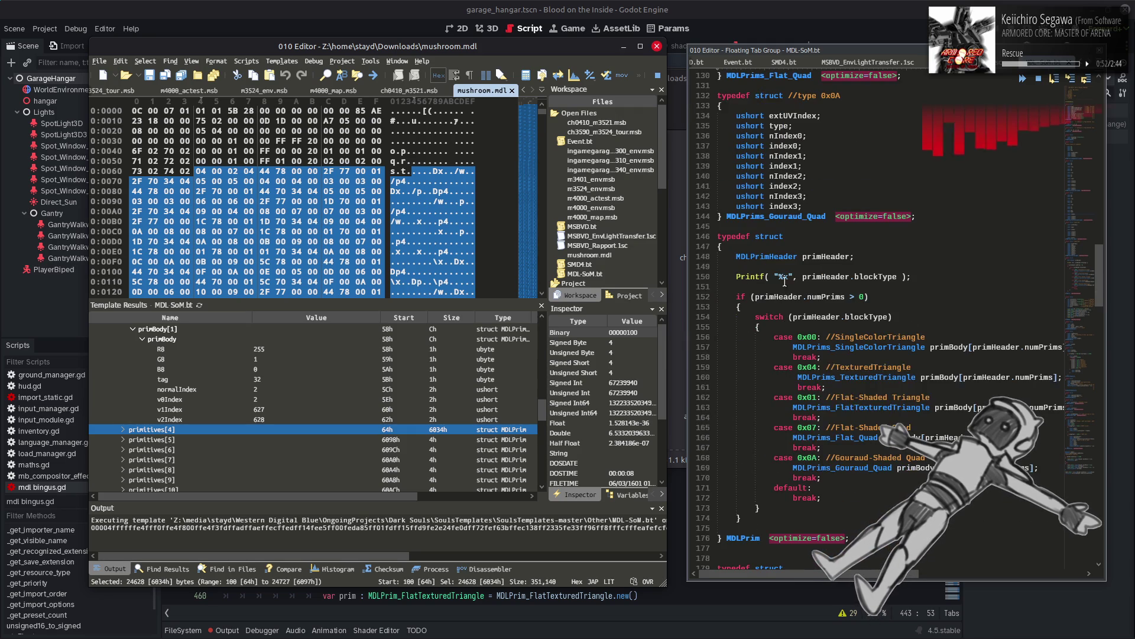
Step: Search the template for MDLPrim and select primitiveStart on line 190
{"action": "double_click", "coordinate": [752, 537]}
{"action": "key", "text": "ctrl+f"}
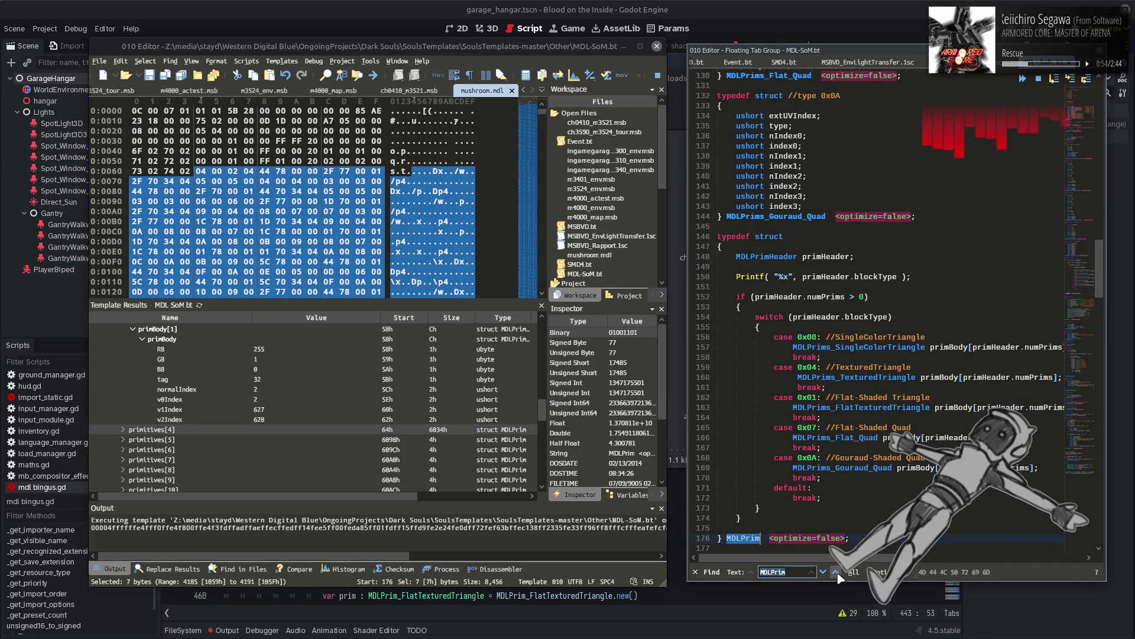
{"action": "left_click", "coordinate": [822, 572]}
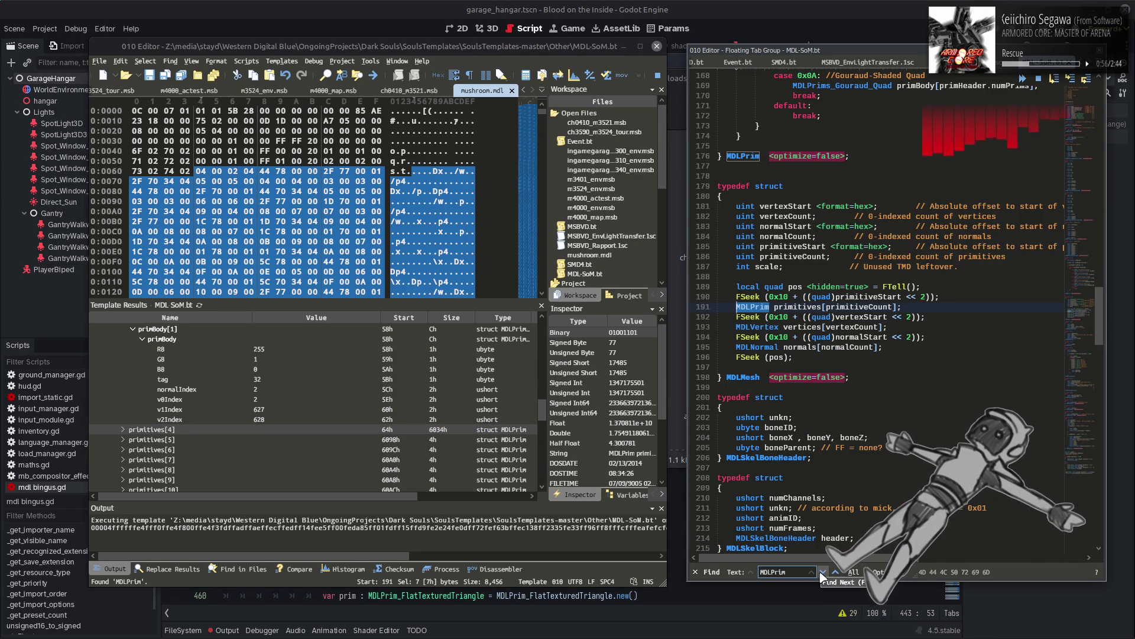
{"action": "double_click", "coordinate": [798, 307]}
{"action": "double_click", "coordinate": [852, 297]}
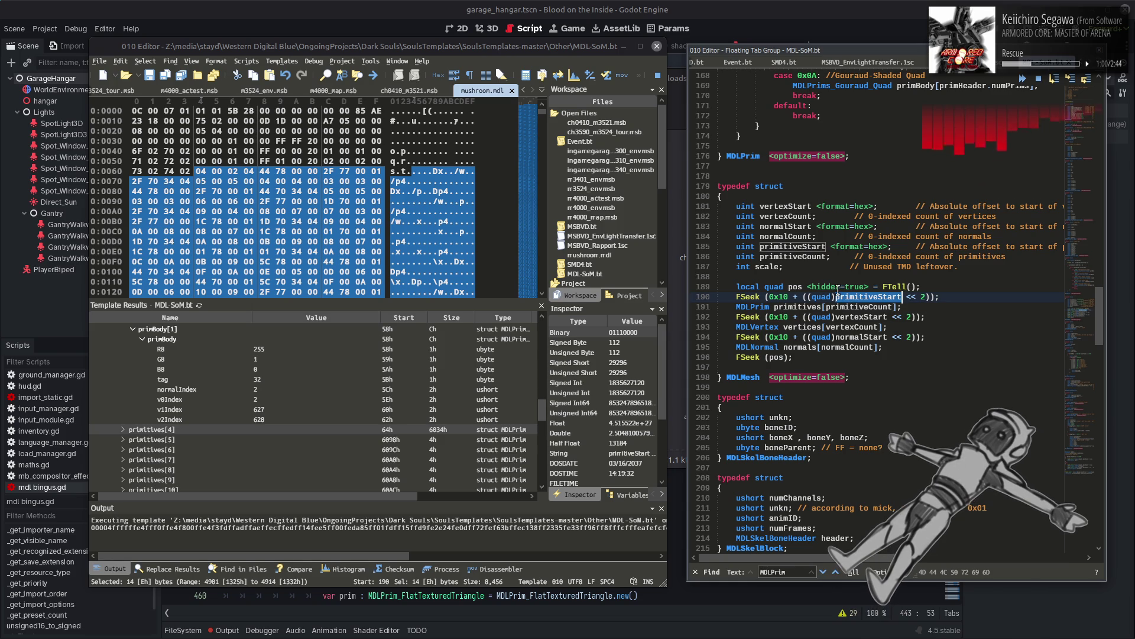
Step: Confirm meshes[1] has primitiveStart 8h and primitiveCount 1029 (405h)
{"action": "scroll", "coordinate": [255, 432], "scroll_direction": "up", "scroll_amount": 10}
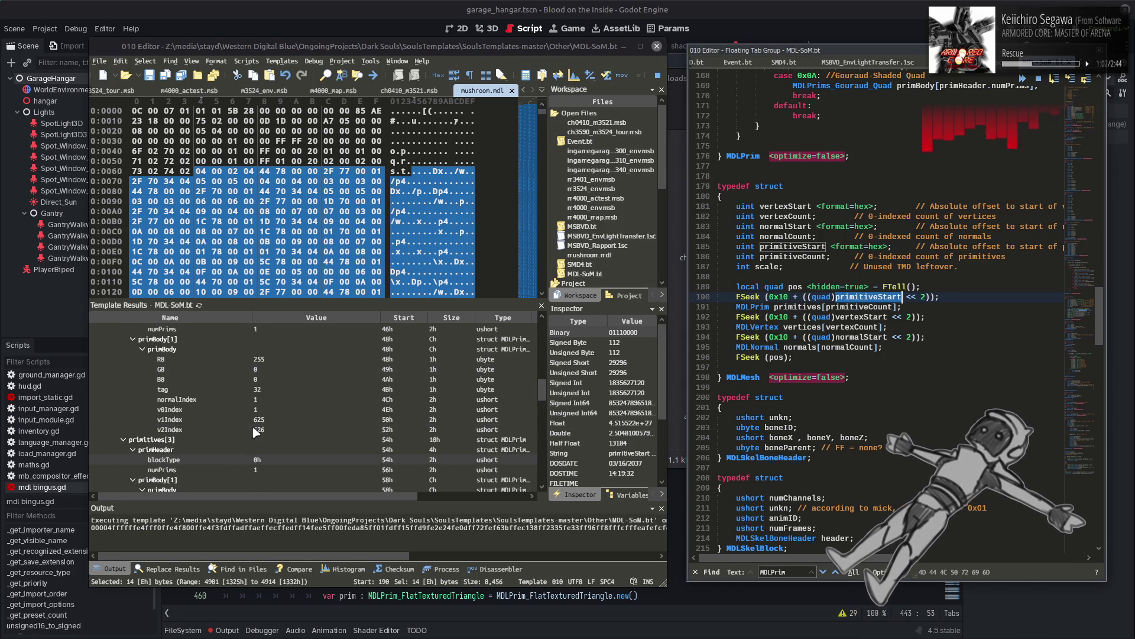
{"action": "scroll", "coordinate": [255, 432], "scroll_direction": "up", "scroll_amount": 5}
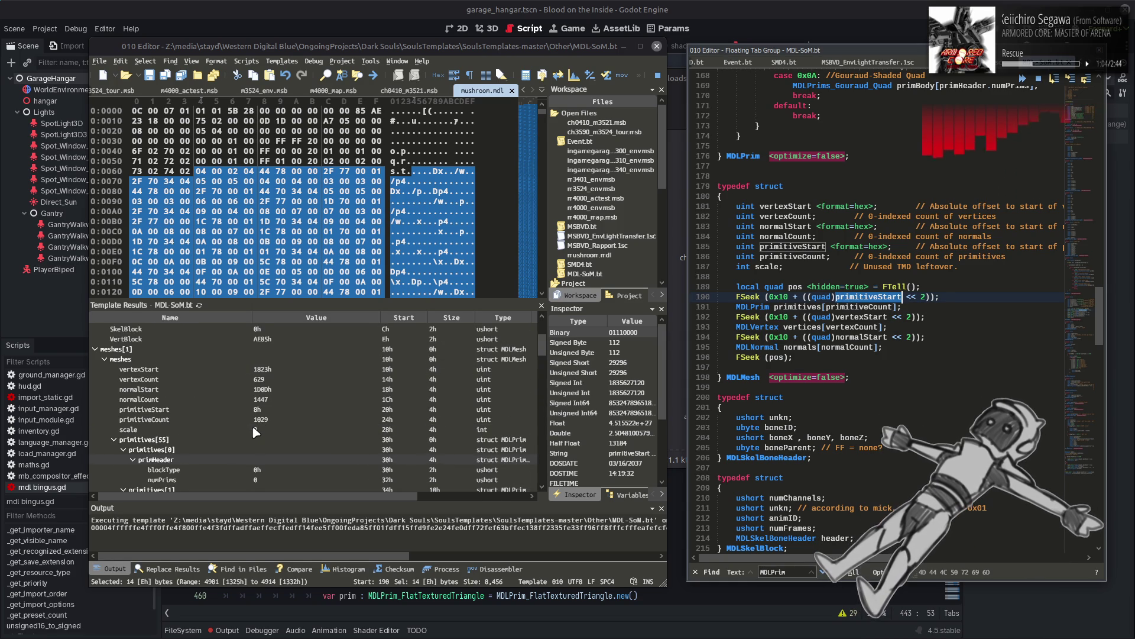
{"action": "left_click", "coordinate": [269, 419]}
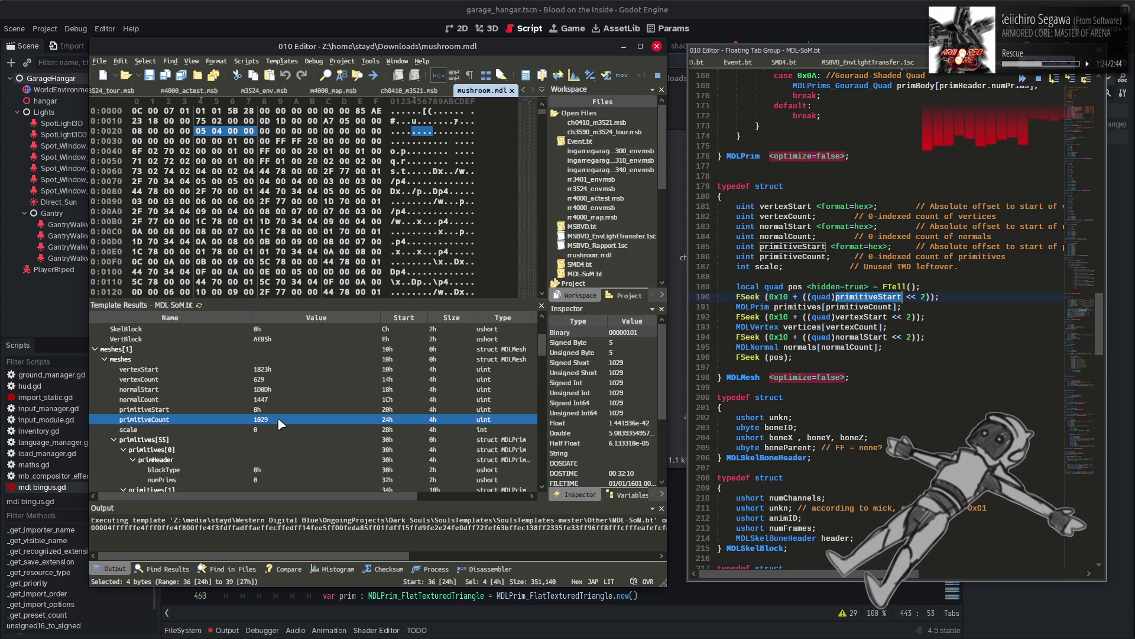
Step: Inspect the 04 byte at 0x25 and recheck the mesh's primitiveStart and primitiveCount
{"action": "left_click", "coordinate": [218, 131]}
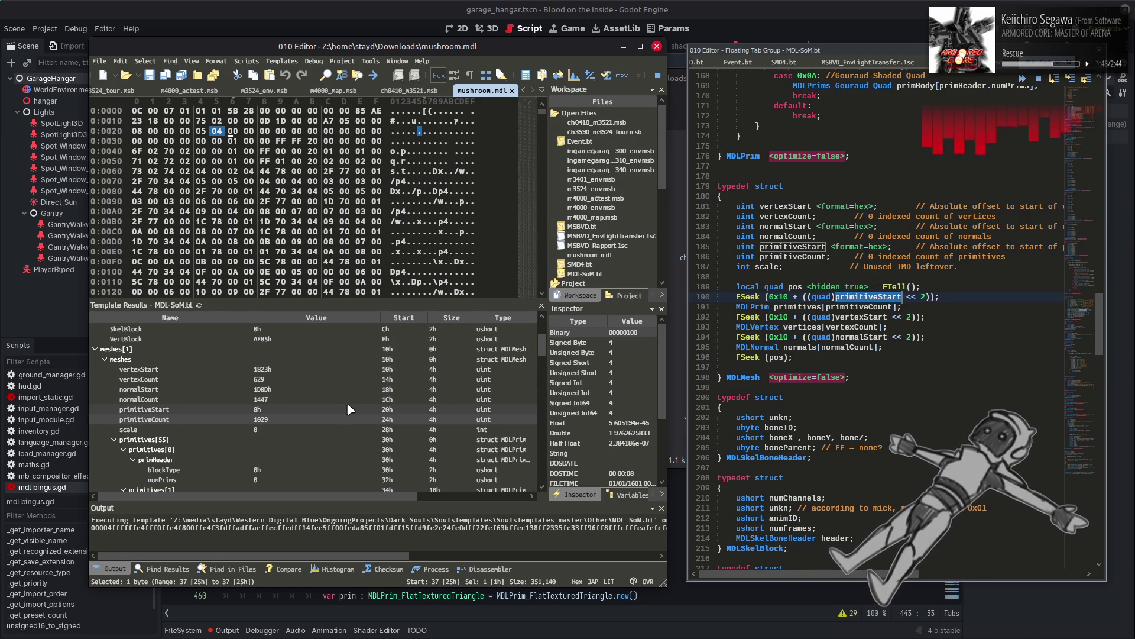
{"action": "left_click", "coordinate": [335, 420]}
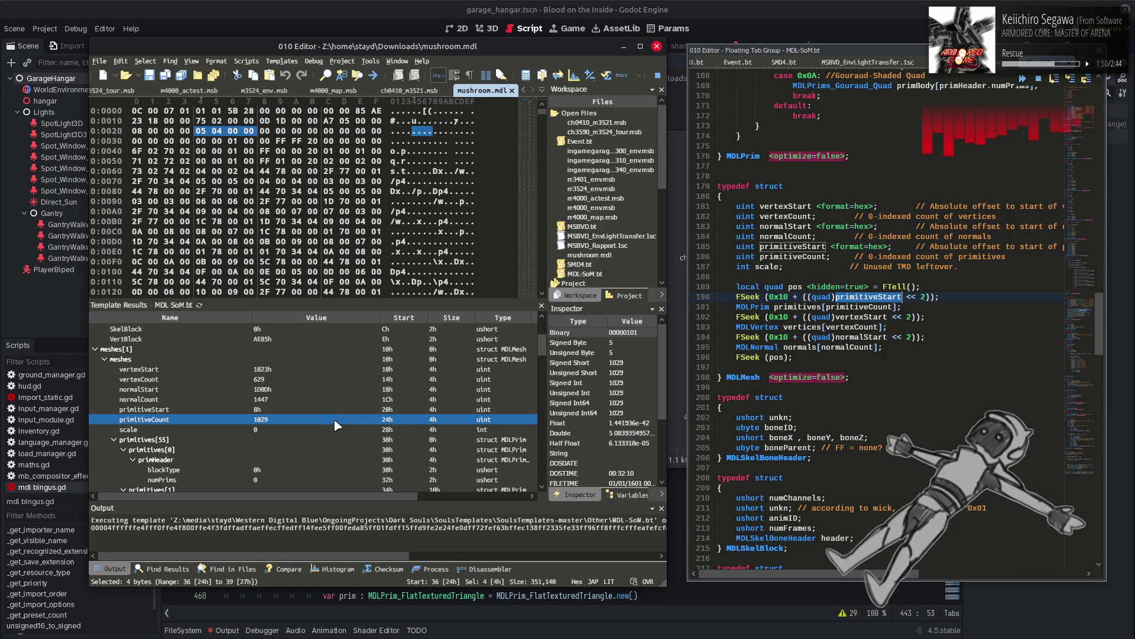
{"action": "scroll", "coordinate": [331, 417], "scroll_direction": "down", "scroll_amount": 3}
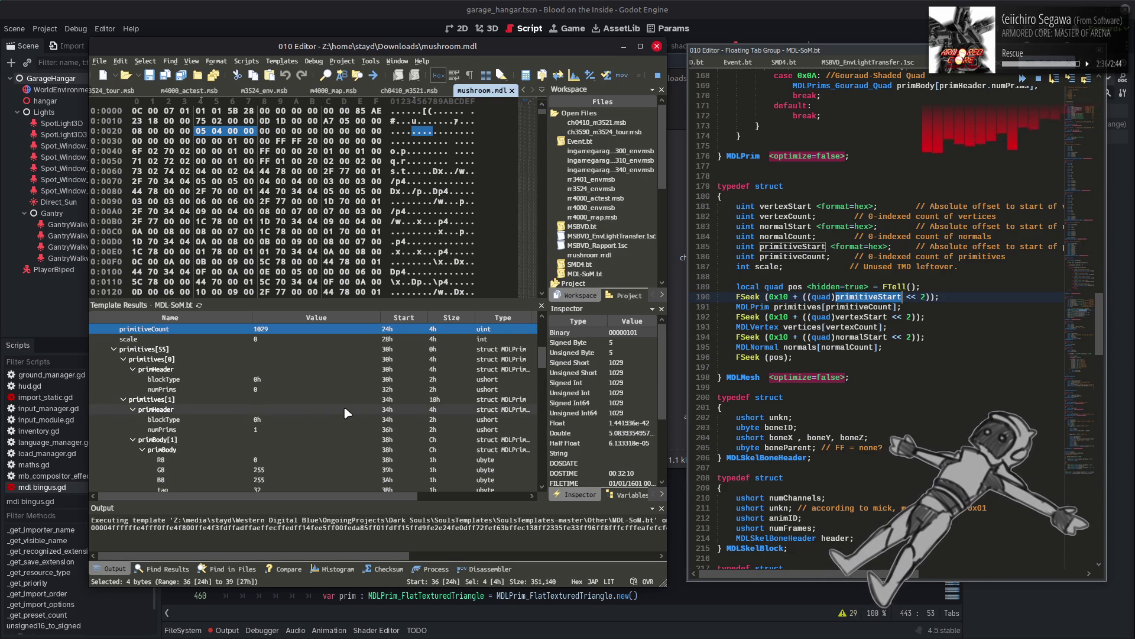
{"action": "scroll", "coordinate": [349, 413], "scroll_direction": "up", "scroll_amount": 3}
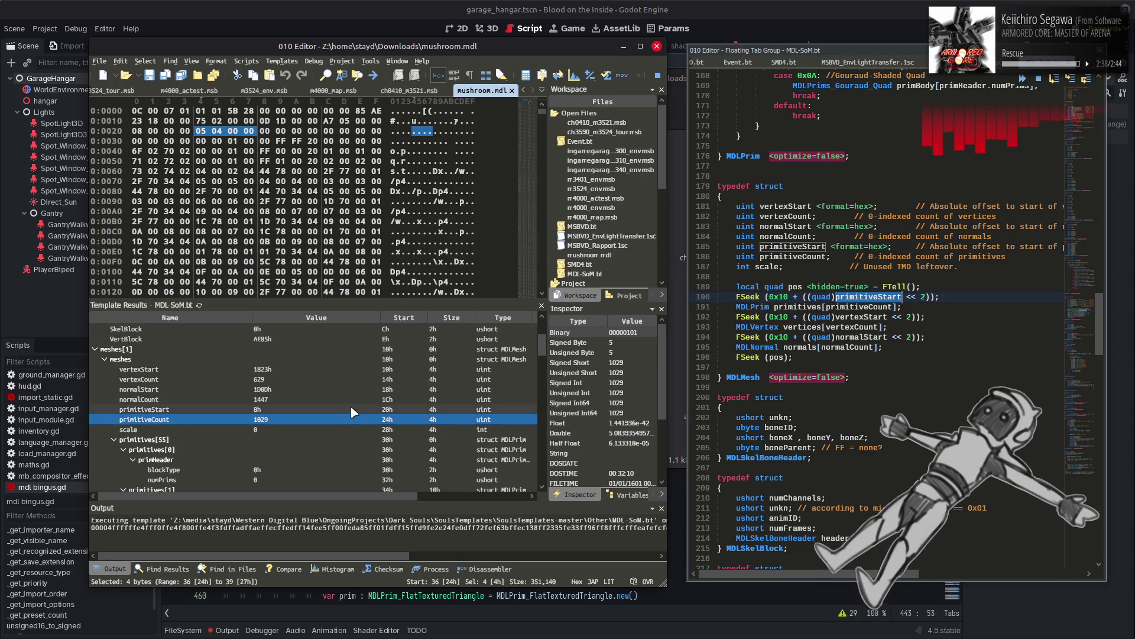
{"action": "left_click", "coordinate": [351, 409]}
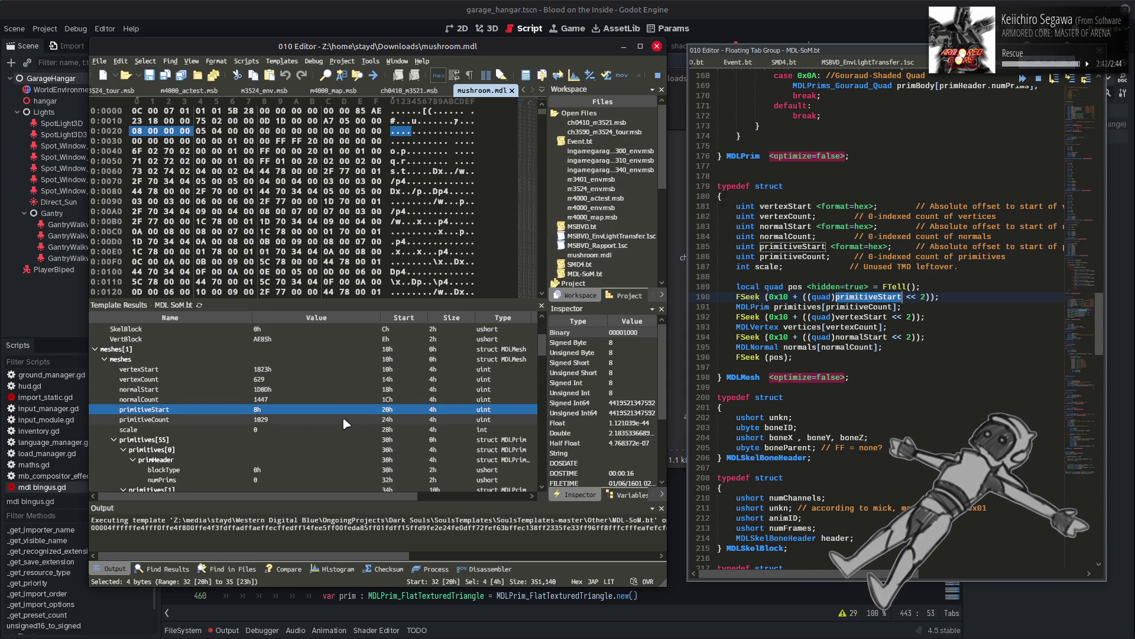
{"action": "left_click", "coordinate": [347, 420]}
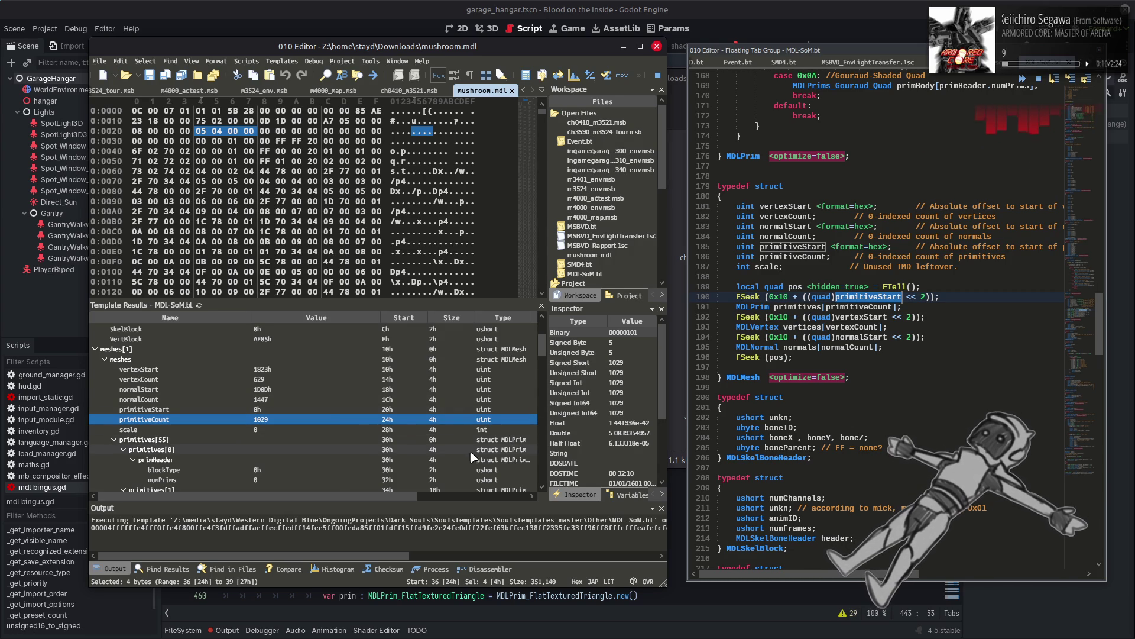
Step: Expand primitives[4]'s header and check the bytes of blockType 4h and numPrims 1026
{"action": "scroll", "coordinate": [308, 438], "scroll_direction": "down", "scroll_amount": 2}
{"action": "scroll", "coordinate": [308, 437], "scroll_direction": "down", "scroll_amount": 6}
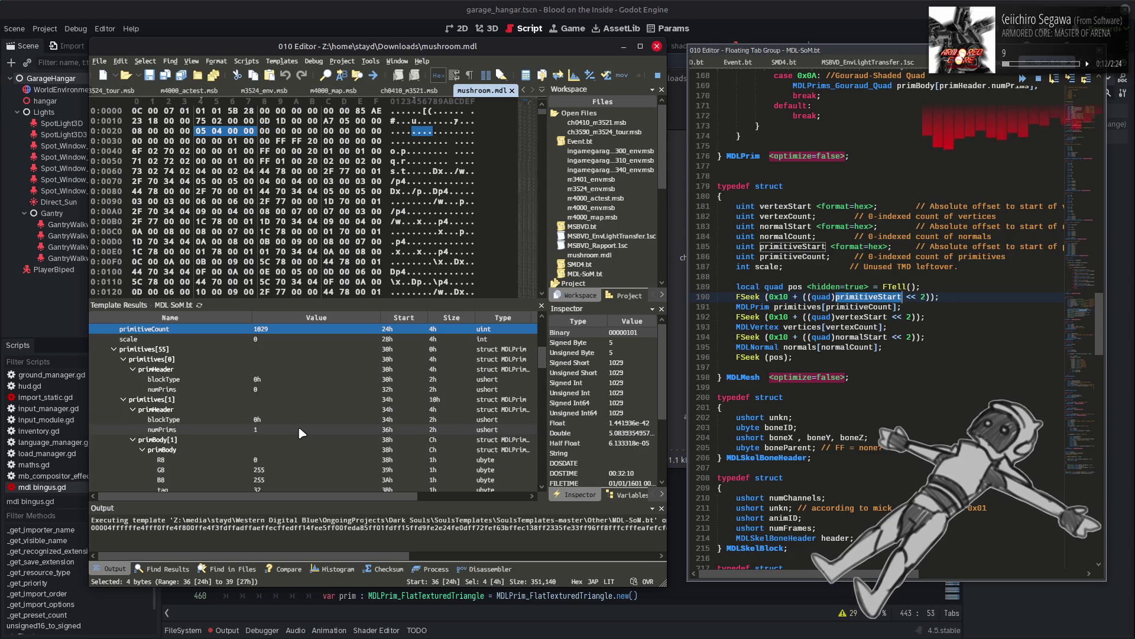
{"action": "scroll", "coordinate": [286, 431], "scroll_direction": "down", "scroll_amount": 5}
{"action": "scroll", "coordinate": [286, 431], "scroll_direction": "down", "scroll_amount": 5}
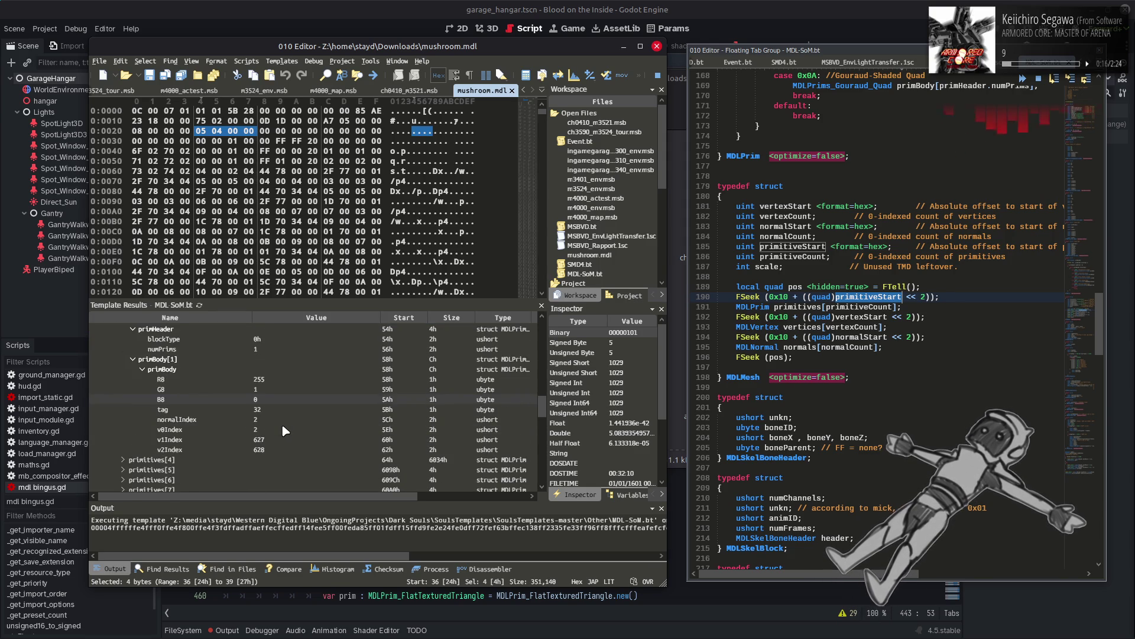
{"action": "left_click", "coordinate": [142, 399]}
{"action": "left_click", "coordinate": [123, 400]}
{"action": "double_click", "coordinate": [126, 409]}
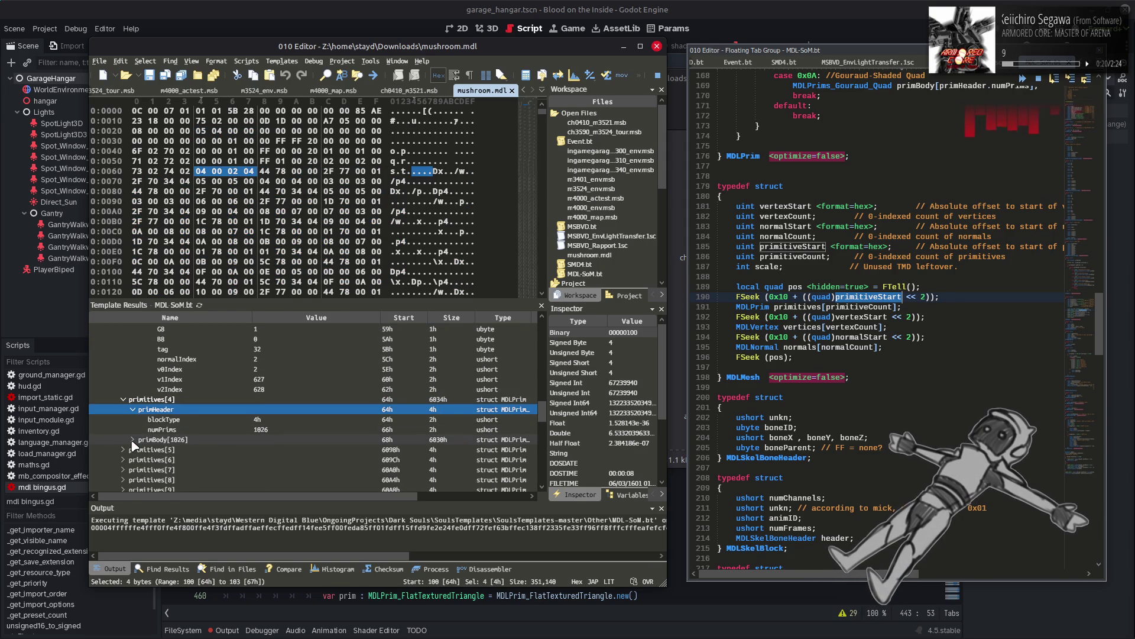
{"action": "left_click", "coordinate": [293, 422]}
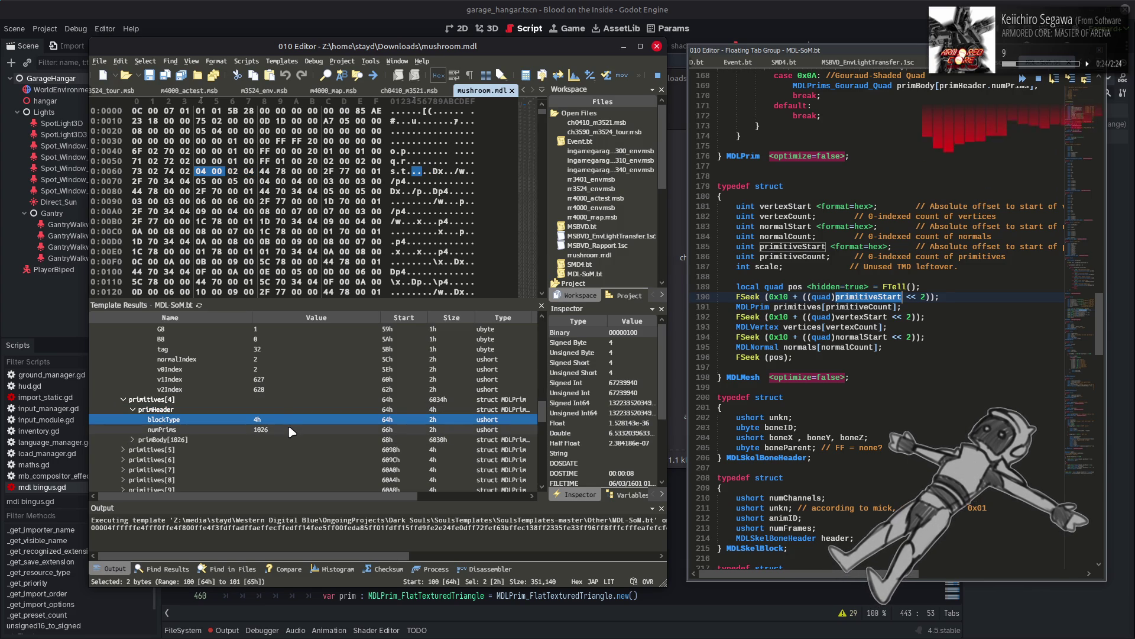
{"action": "left_click", "coordinate": [290, 429]}
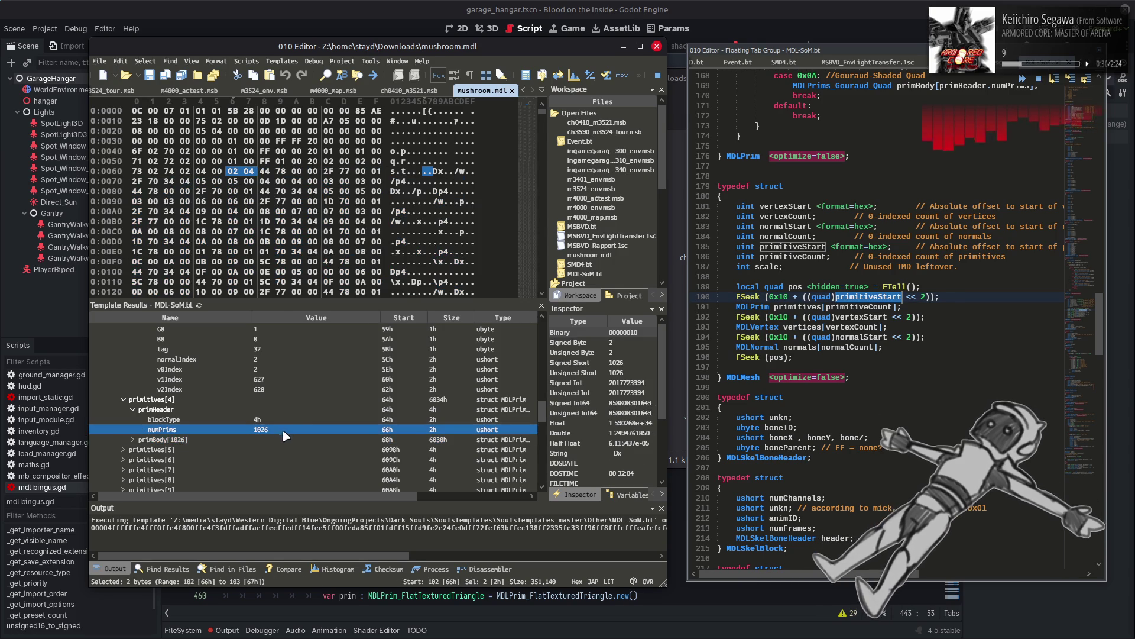
{"action": "scroll", "coordinate": [292, 417], "scroll_direction": "up", "scroll_amount": 7}
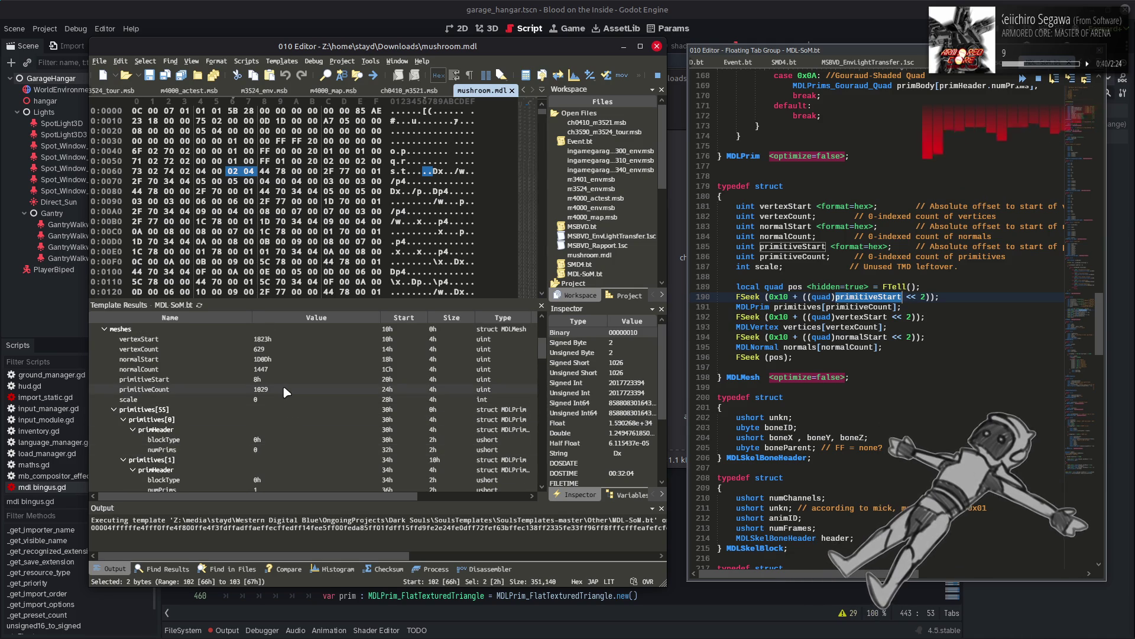
{"action": "scroll", "coordinate": [286, 395], "scroll_direction": "down", "scroll_amount": 10}
{"action": "scroll", "coordinate": [290, 400], "scroll_direction": "down", "scroll_amount": 4}
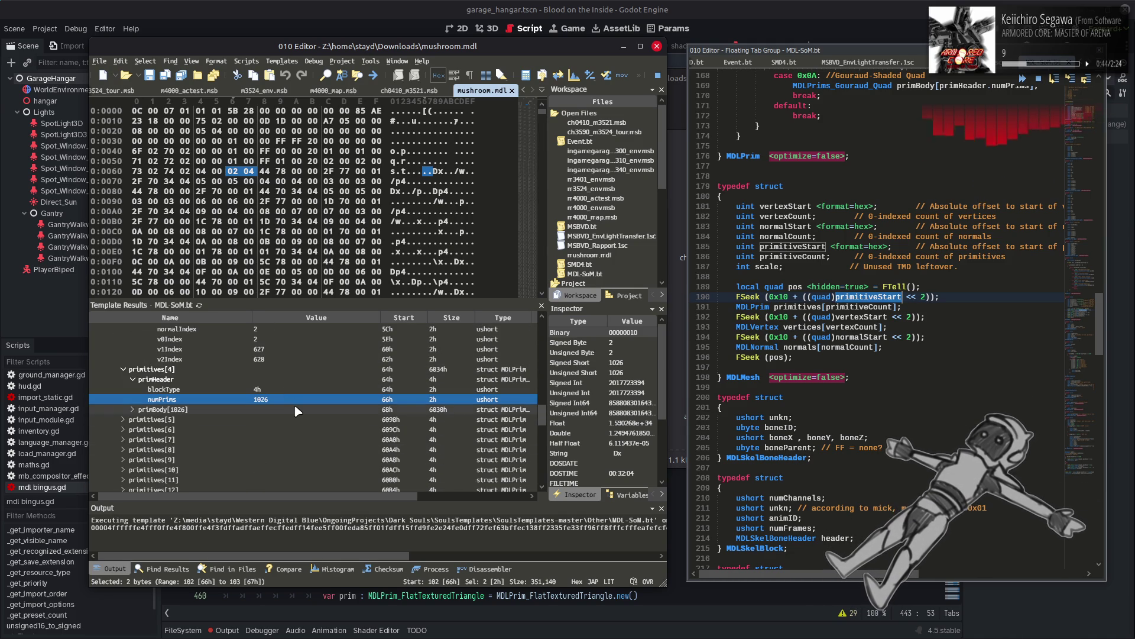
{"action": "left_click", "coordinate": [946, 295]}
{"action": "double_click", "coordinate": [752, 307]}
{"action": "double_click", "coordinate": [859, 307]}
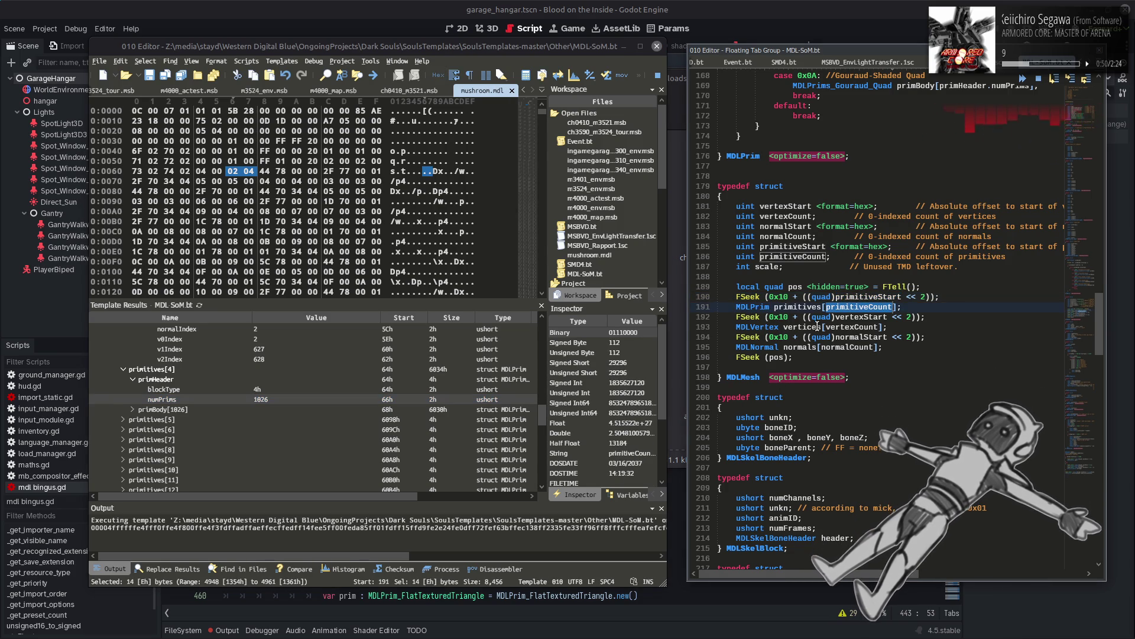
{"action": "double_click", "coordinate": [792, 256]}
{"action": "left_click", "coordinate": [784, 307]}
{"action": "double_click", "coordinate": [785, 307]}
{"action": "left_click_drag", "start_coordinate": [775, 307], "coordinate": [910, 307]}
{"action": "left_click", "coordinate": [920, 309]}
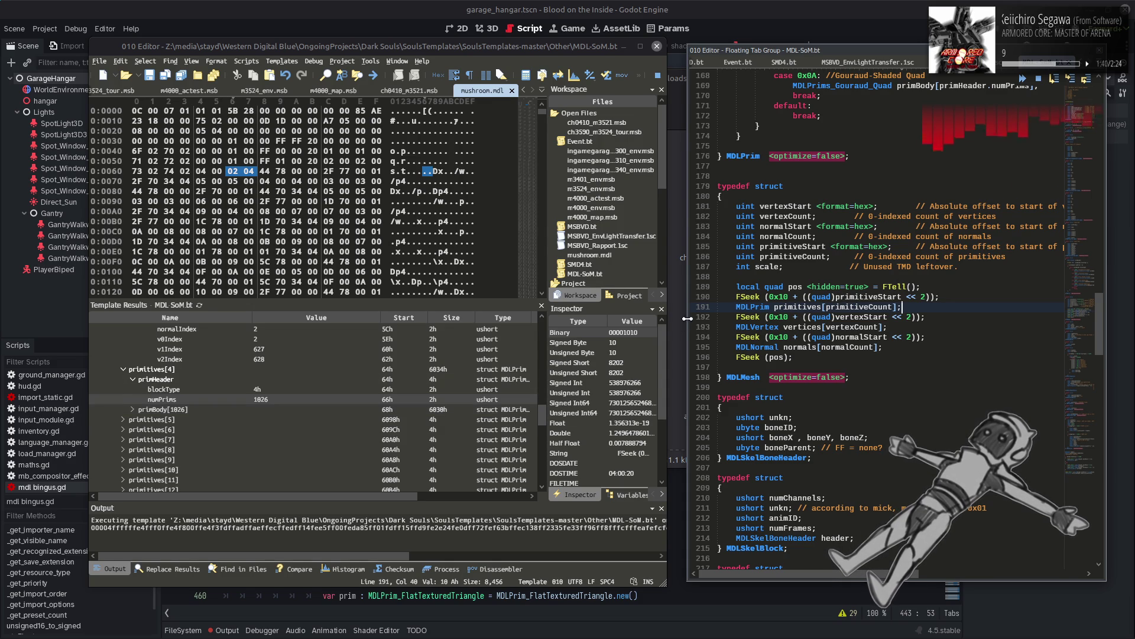
{"action": "double_click", "coordinate": [758, 308]}
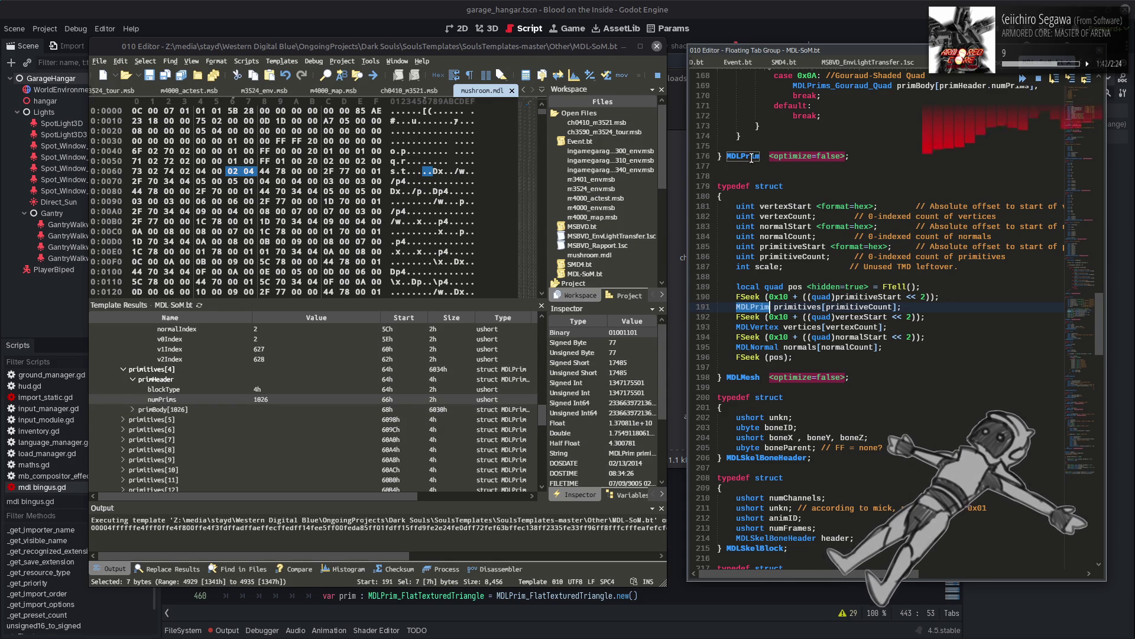
Step: Review the switch(primHeader.blockType) cases around line 154 of MDL-SoM.bt
{"action": "scroll", "coordinate": [758, 199], "scroll_direction": "up", "scroll_amount": 5}
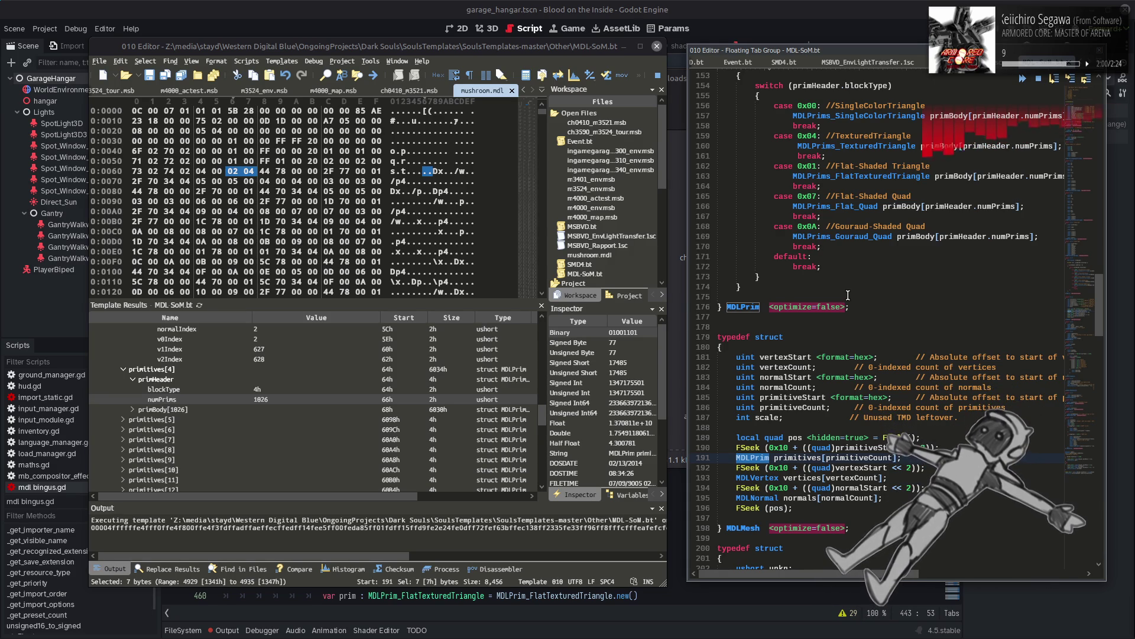
{"action": "scroll", "coordinate": [840, 298], "scroll_direction": "up", "scroll_amount": 3}
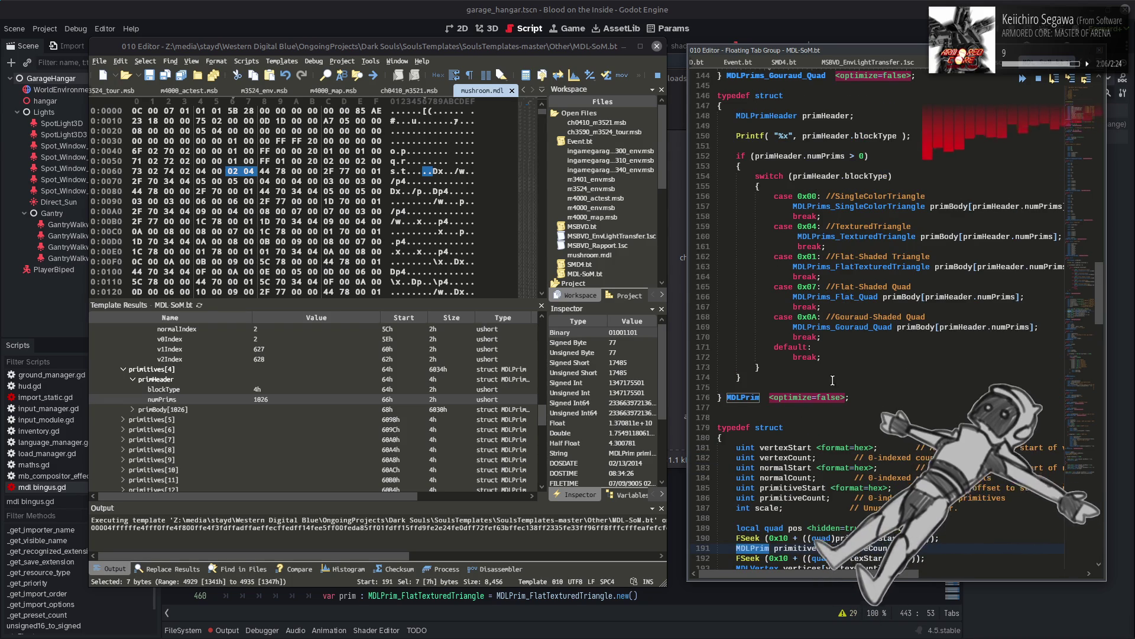
{"action": "left_click_drag", "start_coordinate": [848, 371], "coordinate": [838, 276]}
{"action": "left_click", "coordinate": [811, 176]}
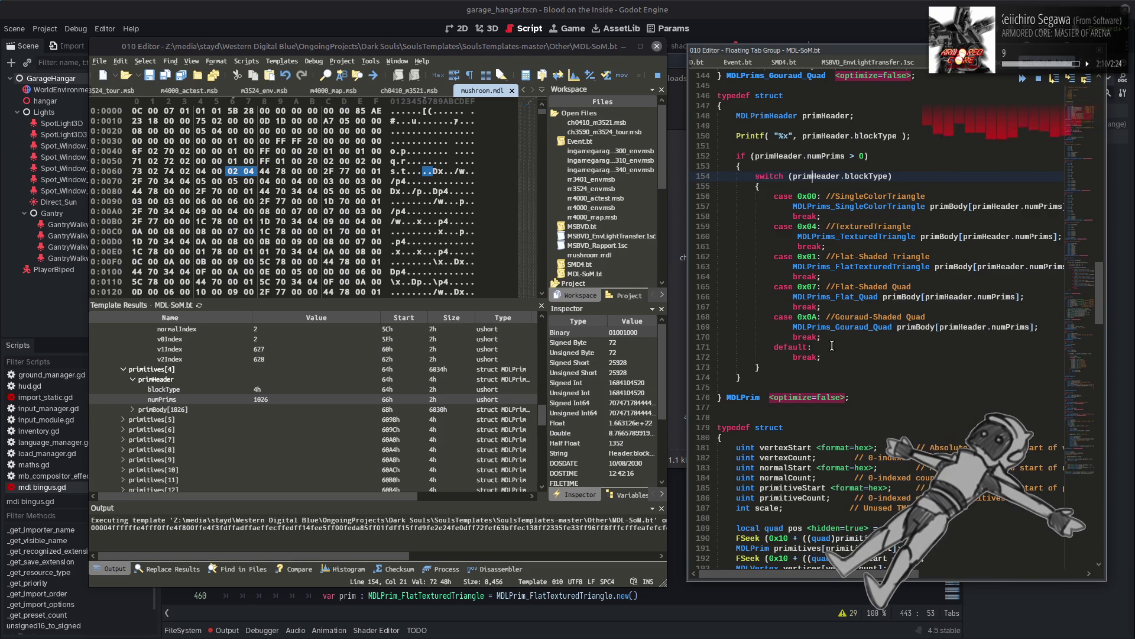
{"action": "mouse_move", "coordinate": [836, 359]}
{"action": "left_mouse_down"}
{"action": "mouse_move", "coordinate": [715, 357]}
{"action": "mouse_move", "coordinate": [648, 340]}
{"action": "left_mouse_up"}
{"action": "scroll", "coordinate": [834, 366], "scroll_direction": "down", "scroll_amount": 5}
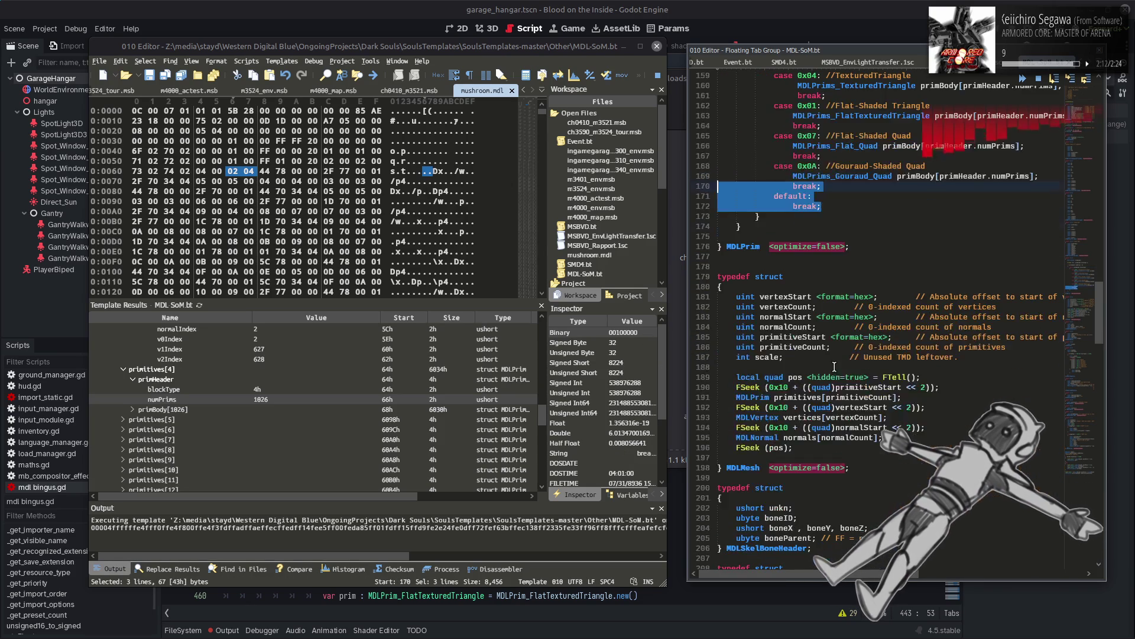
Step: Reread the primitiveStart and MDLPrim primitives lines 190–191, then bring up SMD4.bt
{"action": "double_click", "coordinate": [867, 397]}
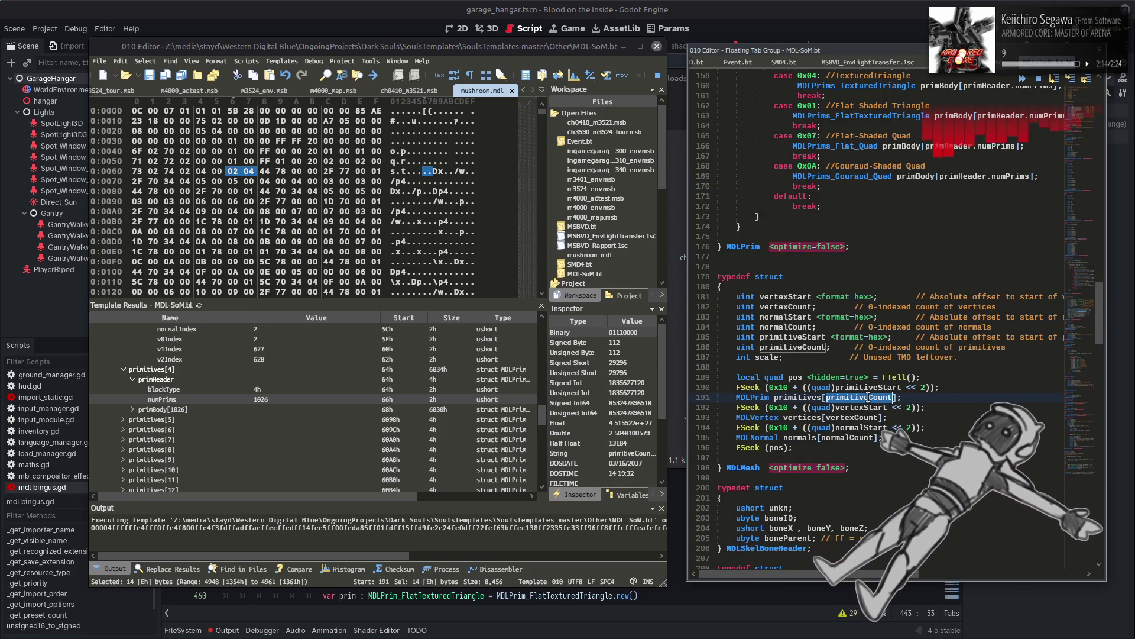
{"action": "left_click", "coordinate": [912, 398]}
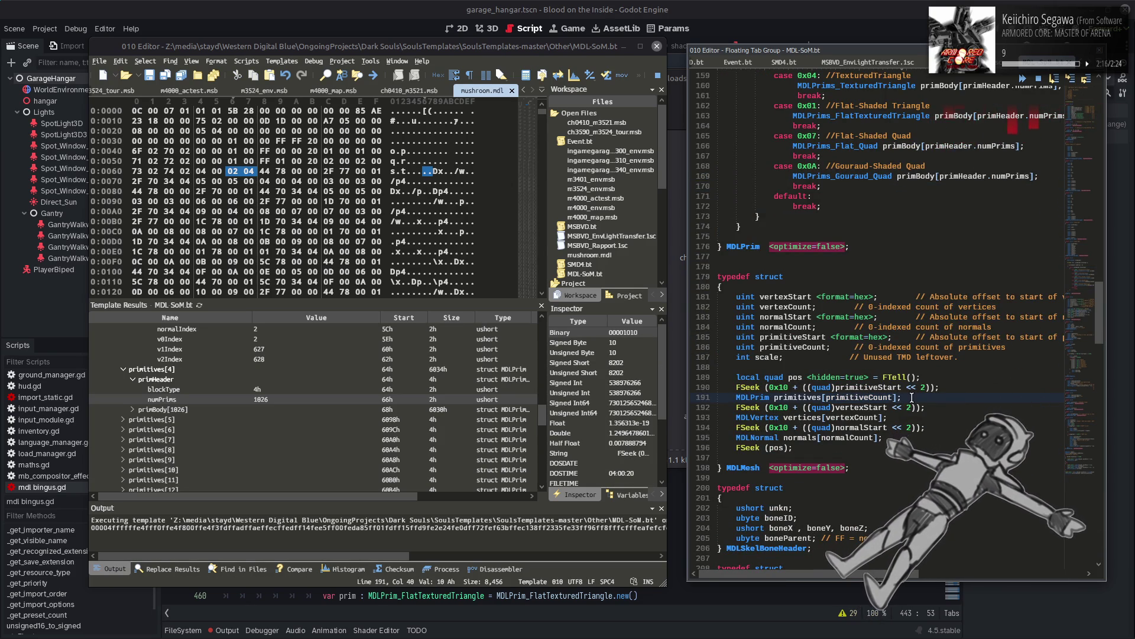
{"action": "left_click", "coordinate": [926, 388]}
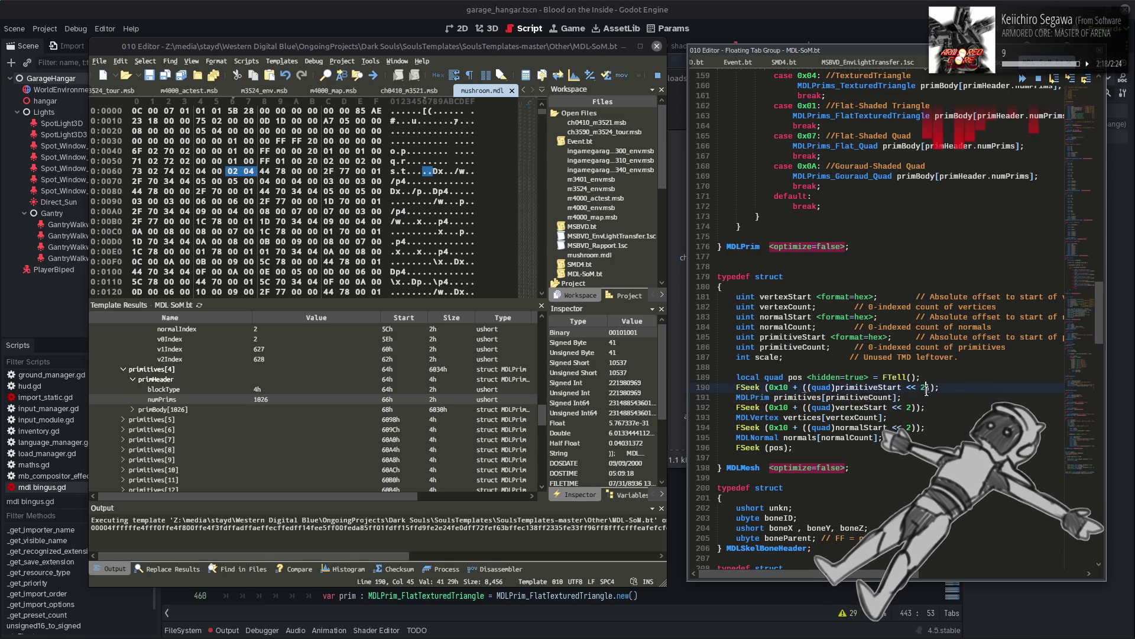
{"action": "double_click", "coordinate": [749, 396]}
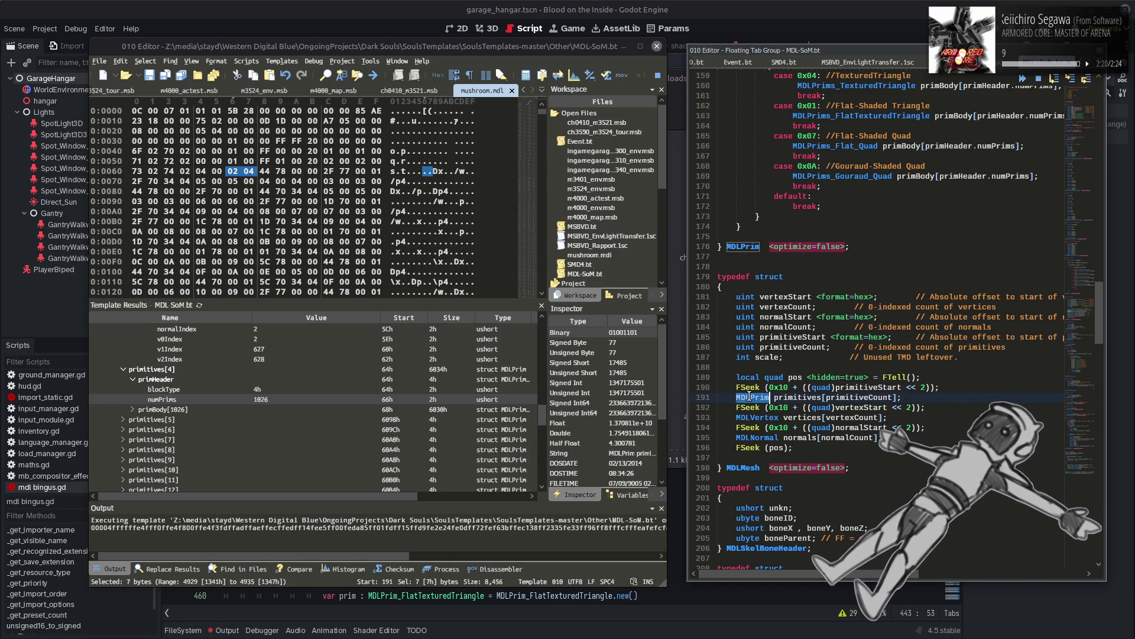
{"action": "double_click", "coordinate": [795, 397]}
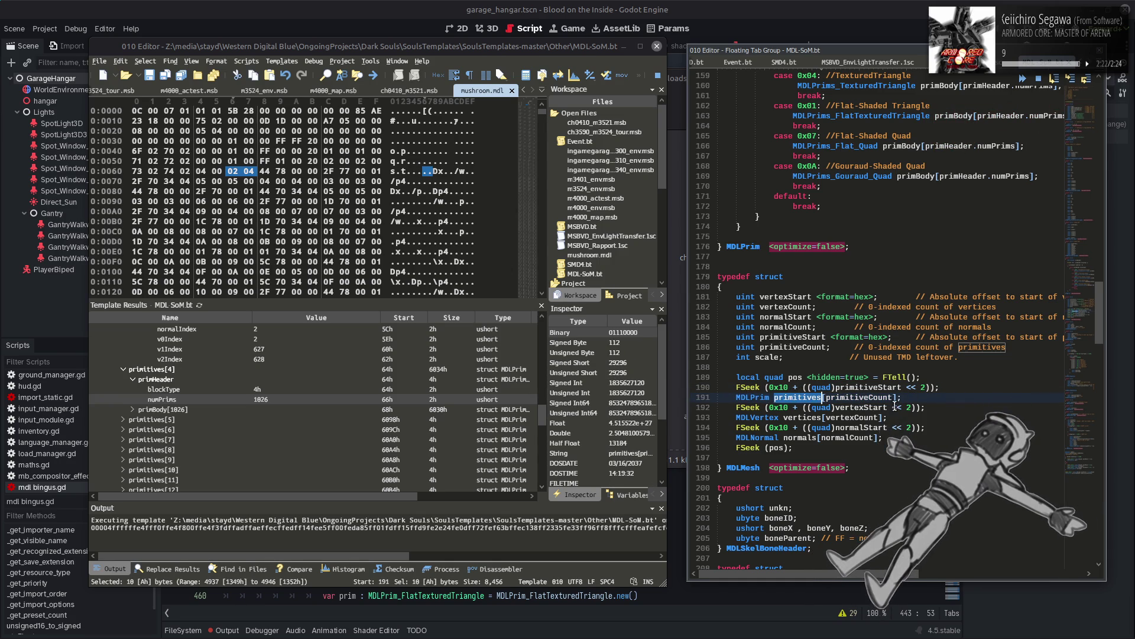
{"action": "left_click", "coordinate": [914, 395]}
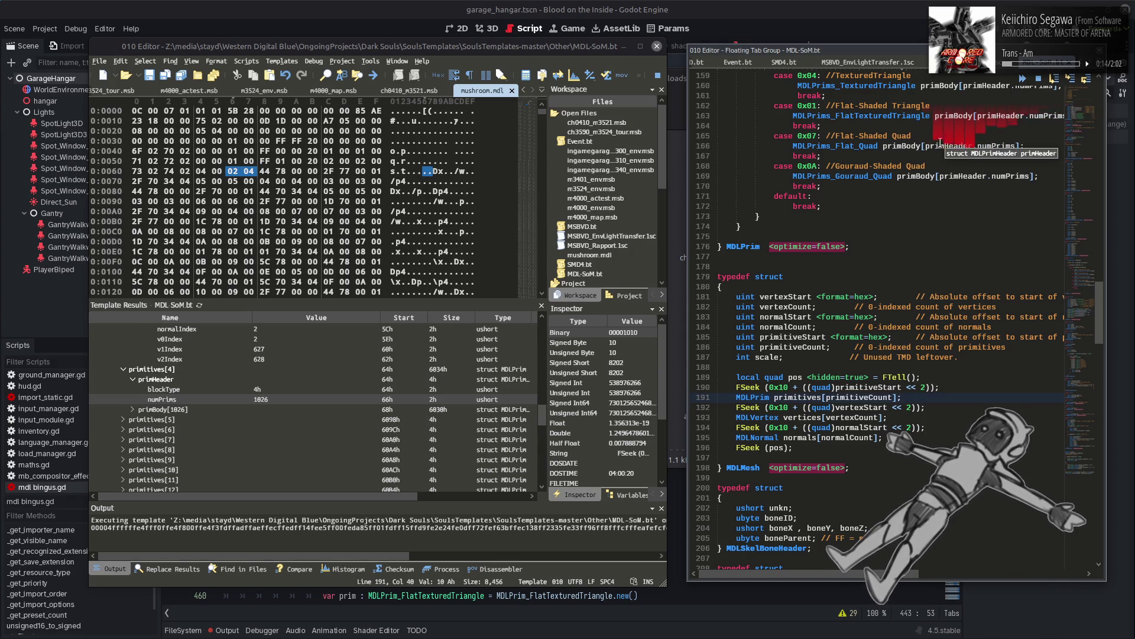
{"action": "left_click", "coordinate": [784, 63]}
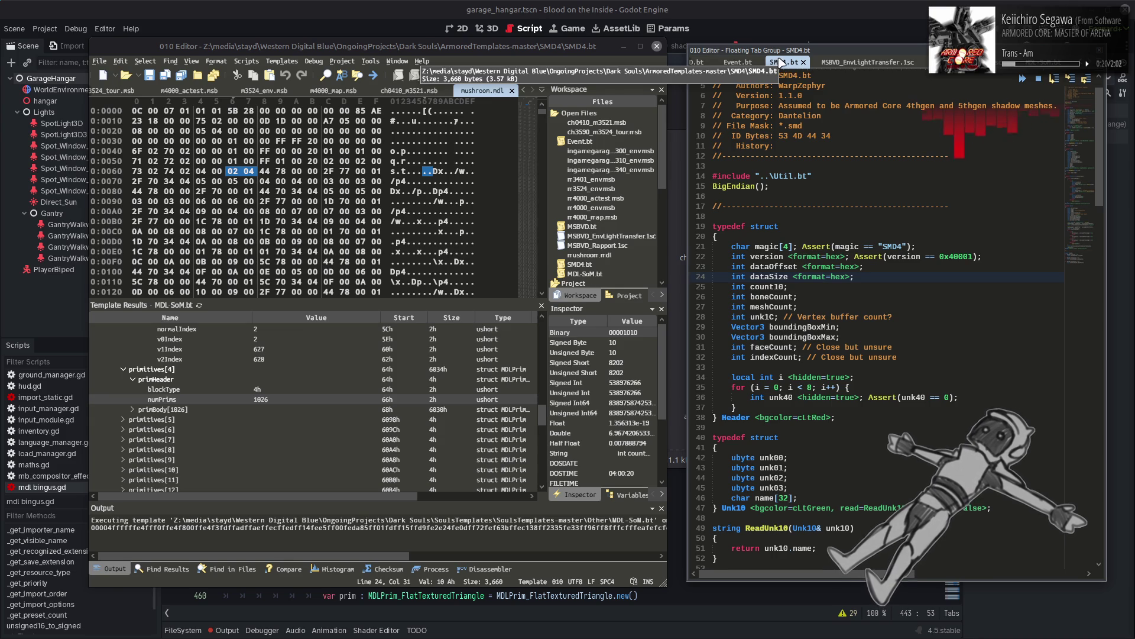
Step: Look over Event.bt and MSBVD.bt, then run Templates > Dantelion > FLVER2
{"action": "left_click", "coordinate": [760, 66]}
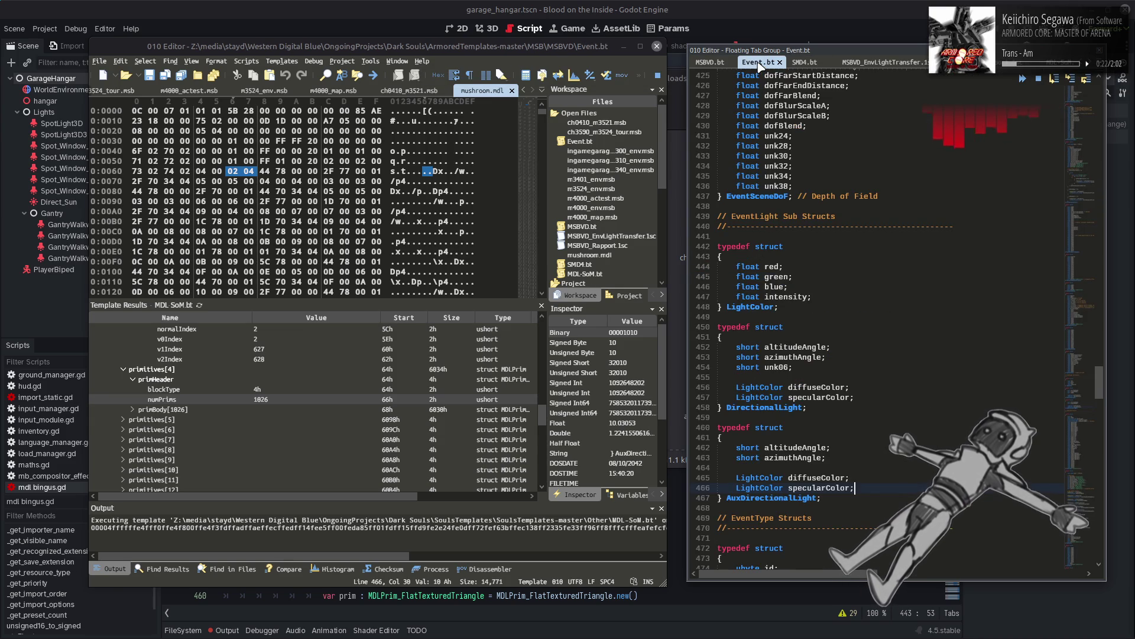
{"action": "scroll", "coordinate": [836, 218], "scroll_direction": "down", "scroll_amount": 4}
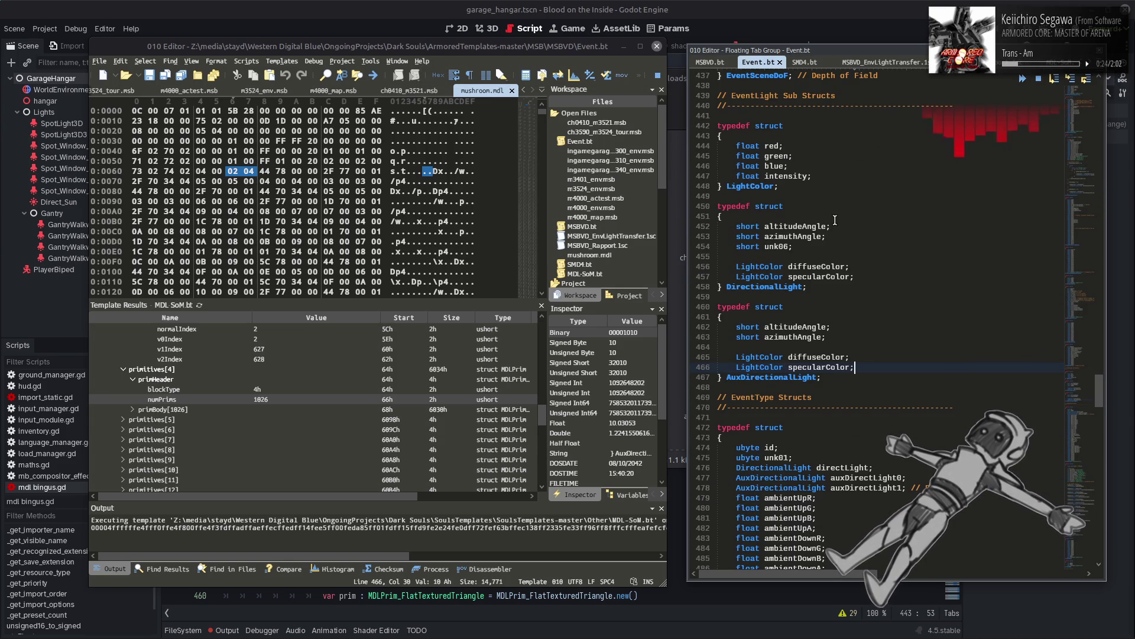
{"action": "left_click", "coordinate": [709, 62]}
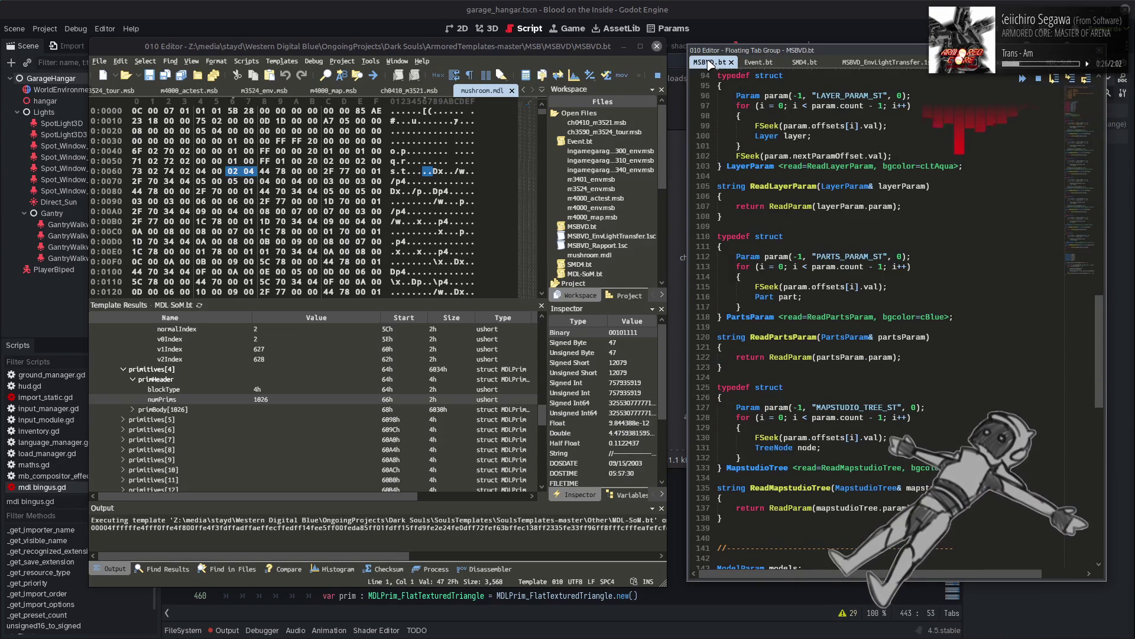
{"action": "left_click", "coordinate": [281, 61]}
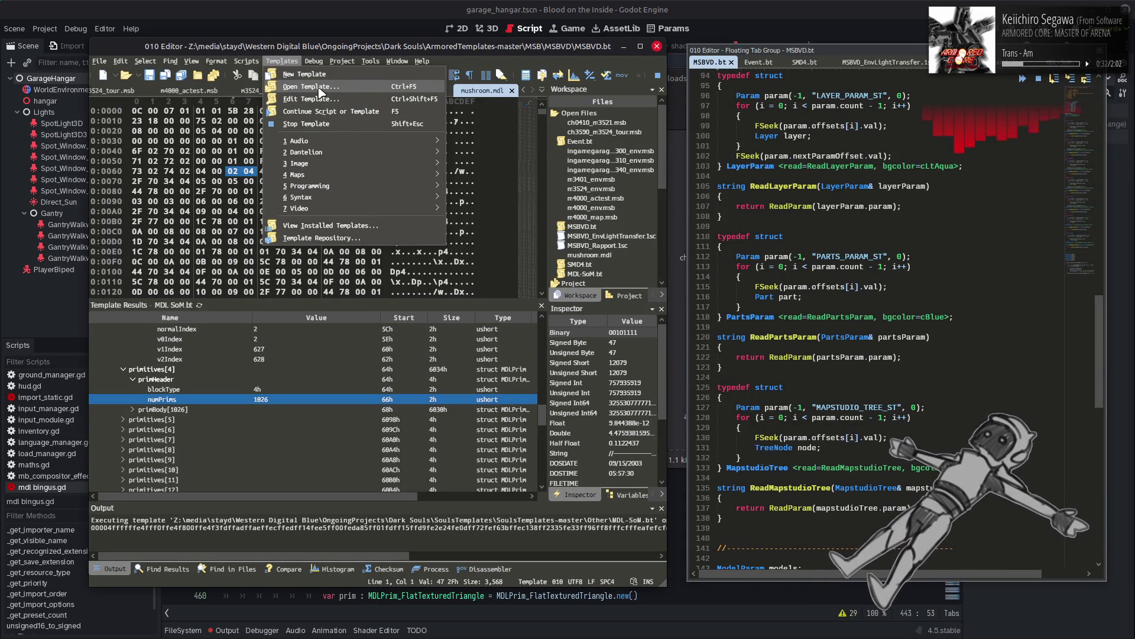
{"action": "mouse_move", "coordinate": [331, 153]}
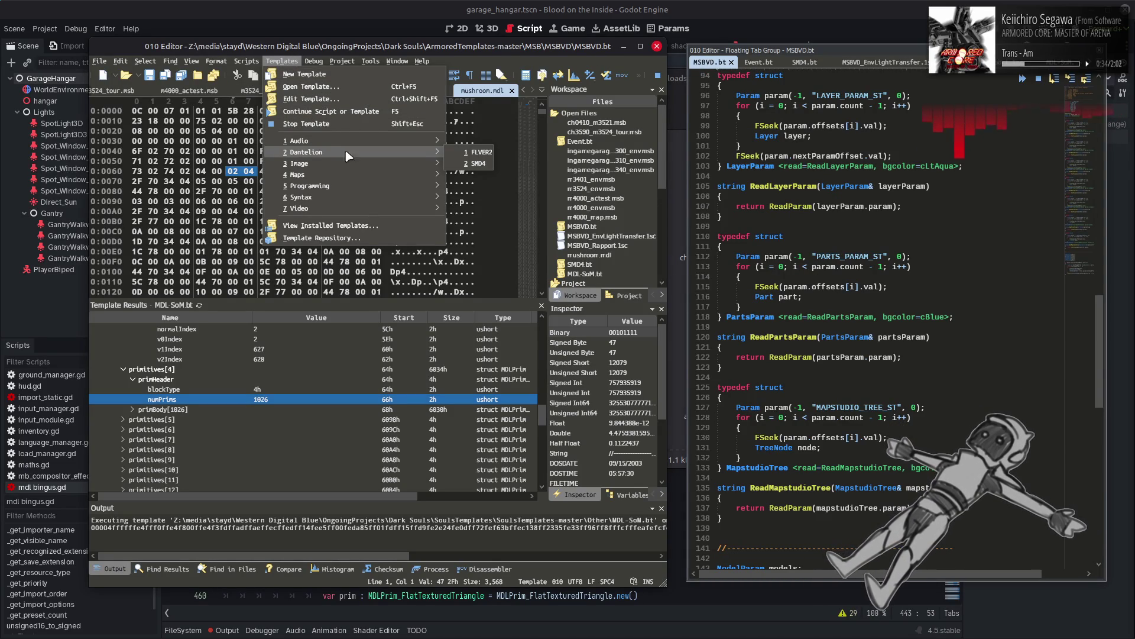
{"action": "left_click", "coordinate": [478, 154]}
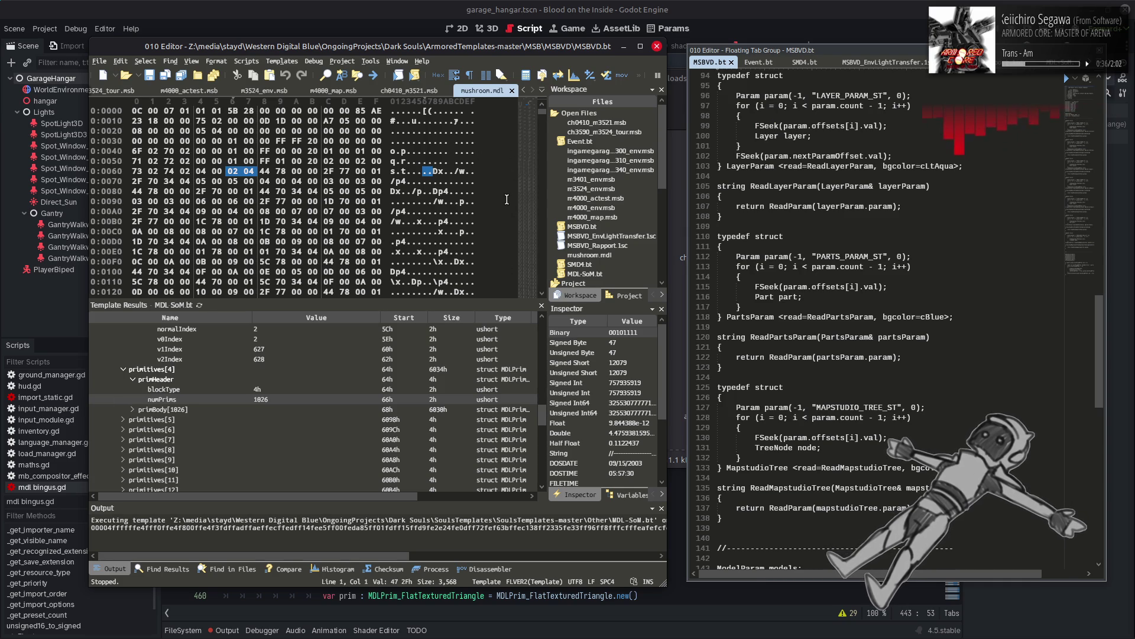
{"action": "scroll", "coordinate": [875, 62], "scroll_direction": "right", "scroll_amount": 1}
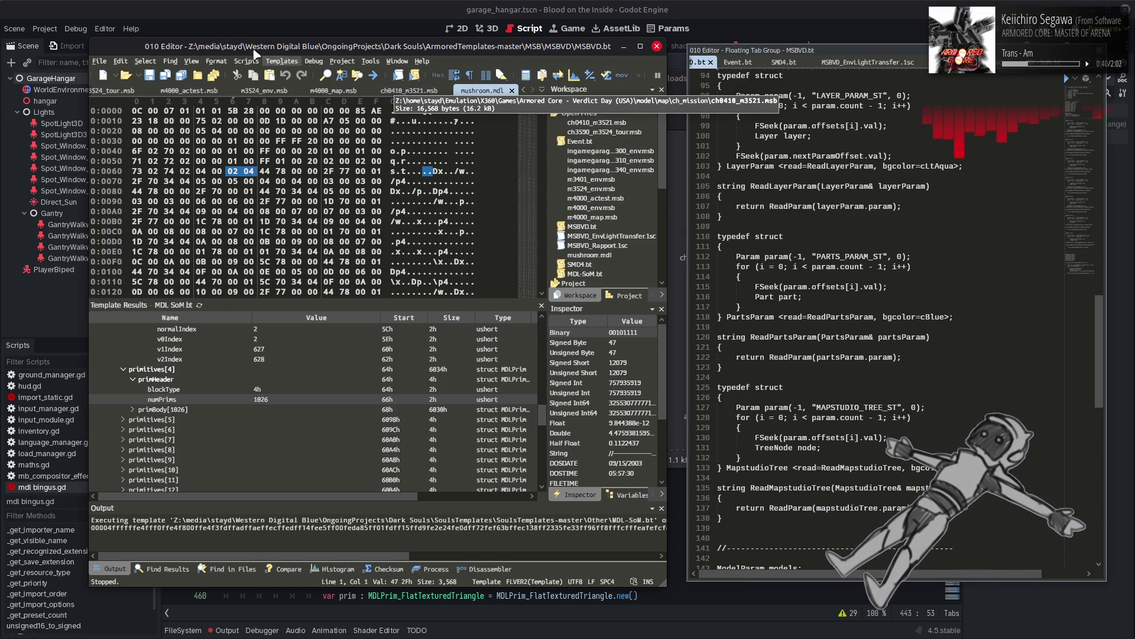
Step: Open FLVER2.bt from the SoulsTemplates-master folder via Open Template
{"action": "left_click", "coordinate": [283, 62]}
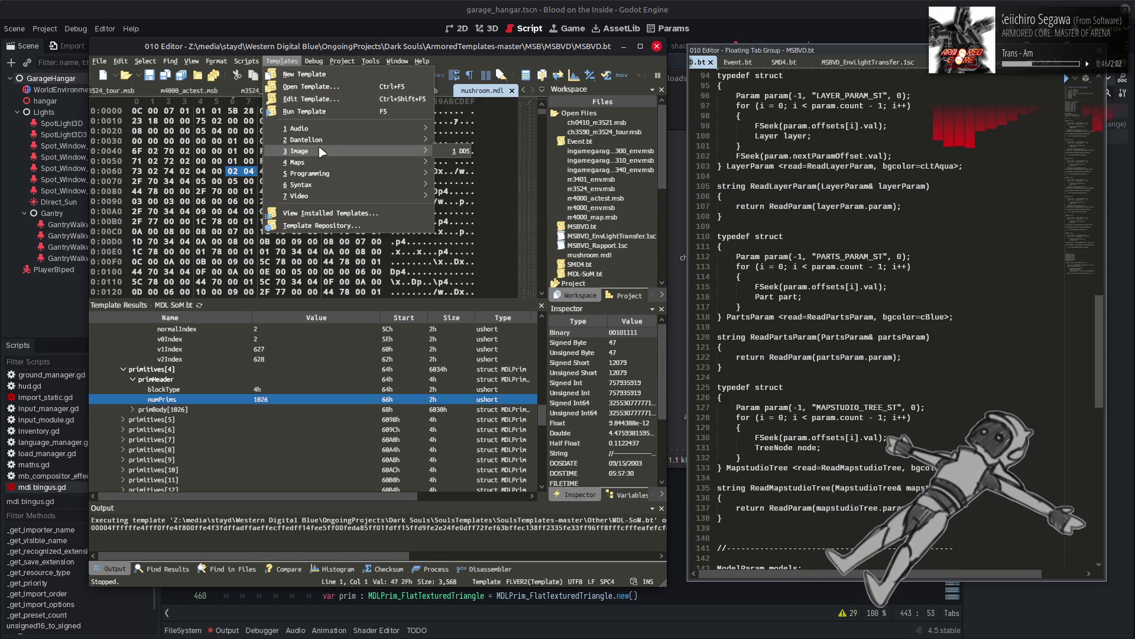
{"action": "left_click", "coordinate": [322, 94]}
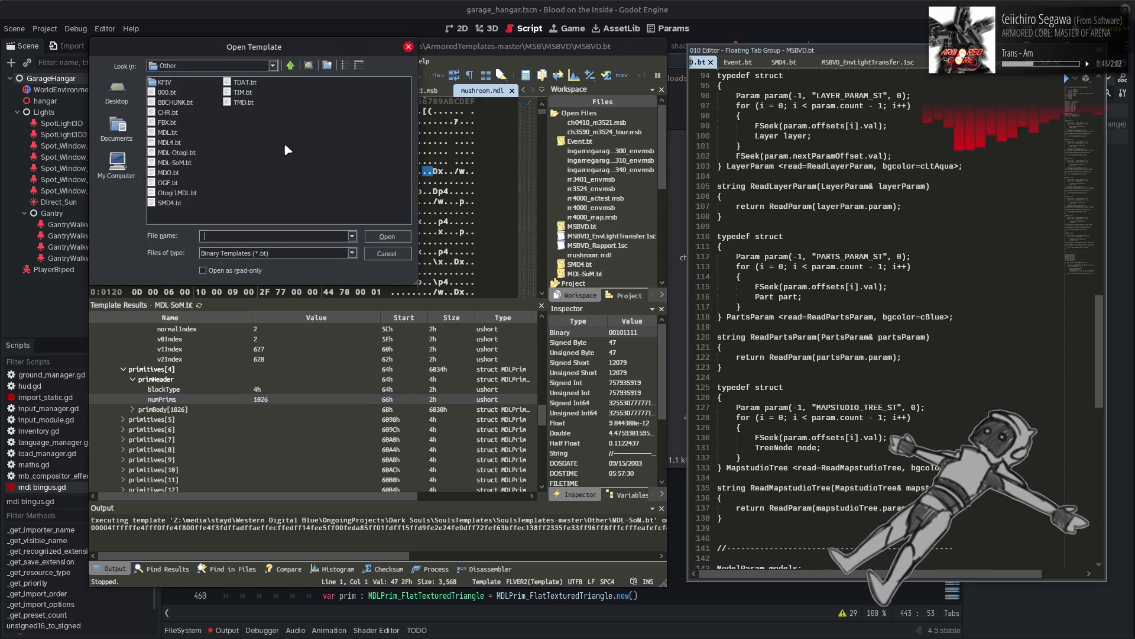
{"action": "left_click", "coordinate": [296, 66]}
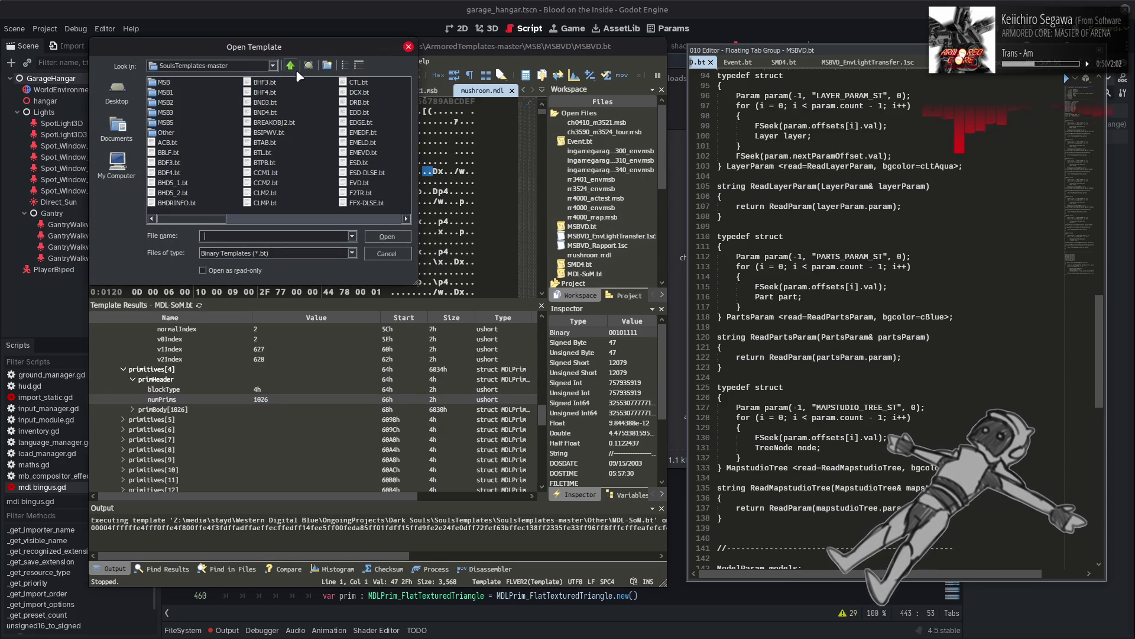
{"action": "left_click_drag", "start_coordinate": [194, 221], "coordinate": [260, 220]}
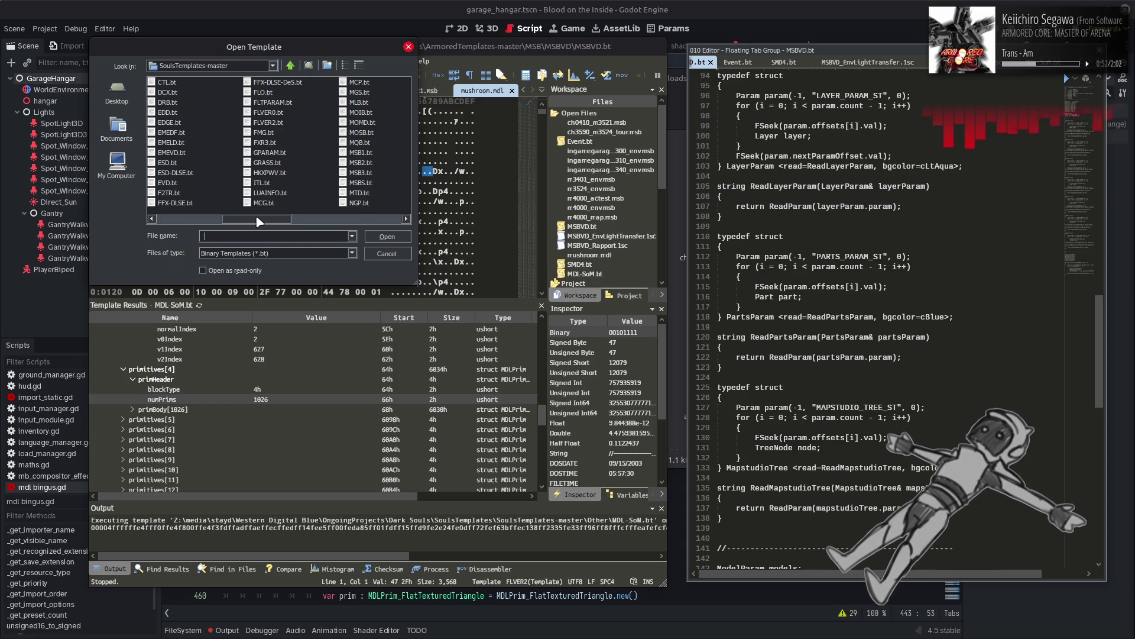
{"action": "double_click", "coordinate": [275, 131]}
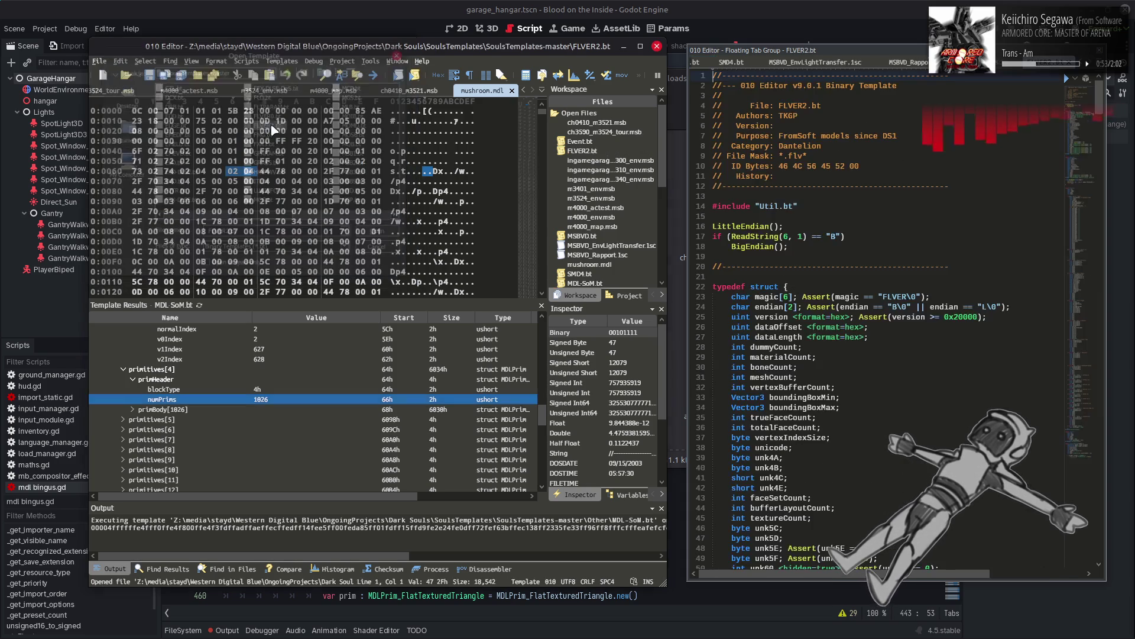
Step: Rerun MDL-SoM.bt on mushroom.mdl and ignore the template error to keep the parse
{"action": "left_click", "coordinate": [970, 62]}
{"action": "left_click", "coordinate": [1068, 78]}
{"action": "left_click", "coordinate": [1104, 232]}
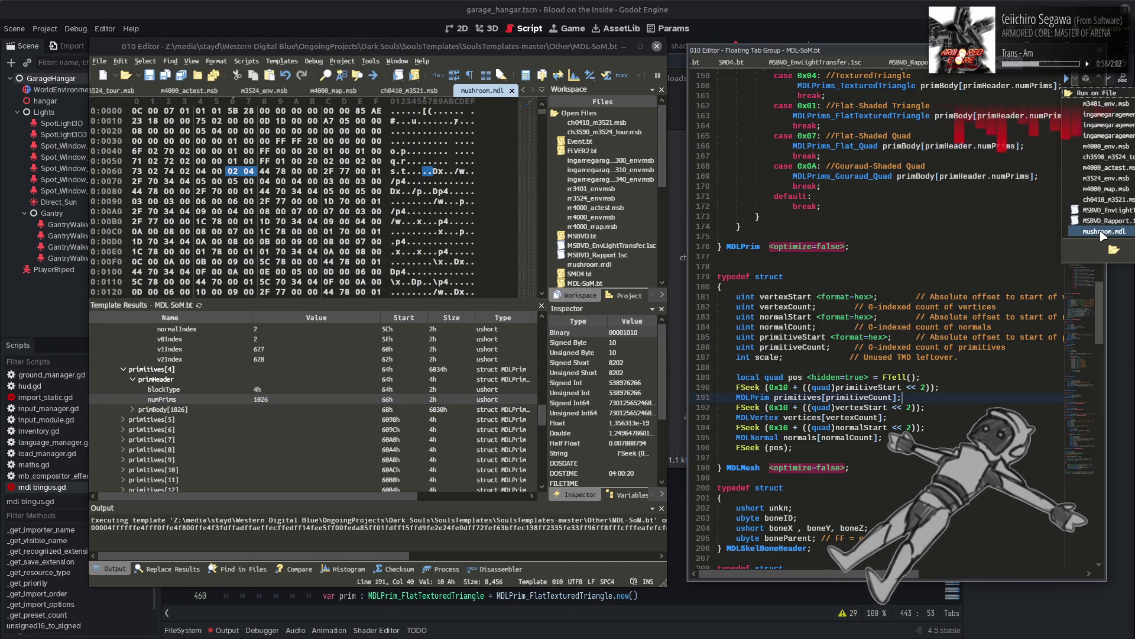
{"action": "left_click", "coordinate": [424, 300]}
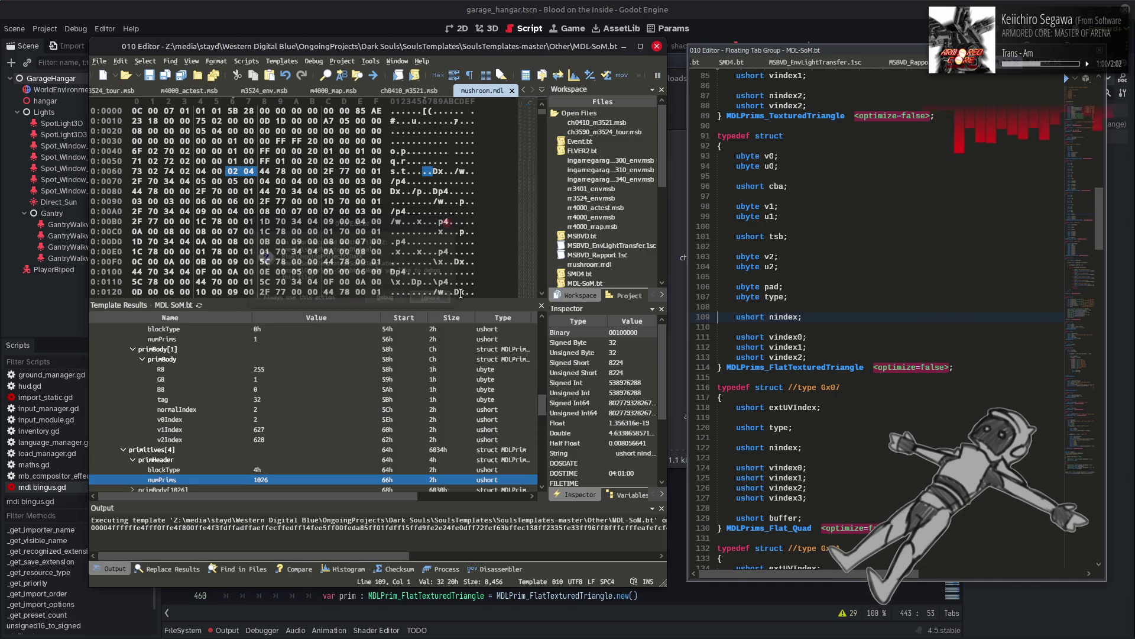
Step: Switch to FLVER2.bt and scroll down to the Material struct near line 326
{"action": "left_click", "coordinate": [981, 159]}
{"action": "key", "text": "ctrl+Tab"}
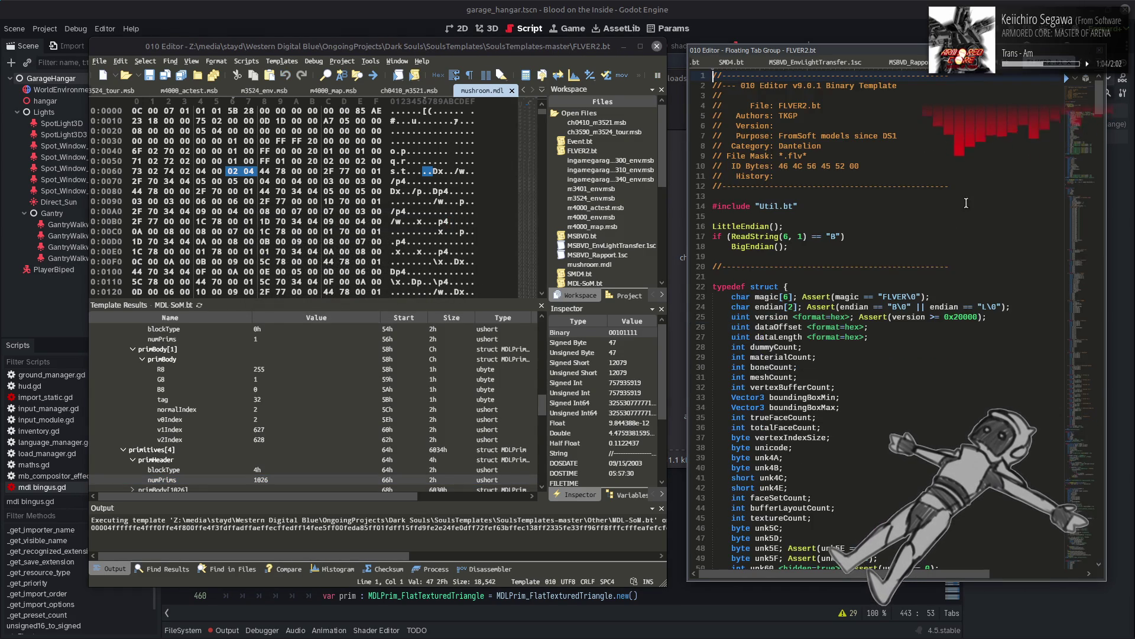
{"action": "scroll", "coordinate": [954, 216], "scroll_direction": "down", "scroll_amount": 12}
{"action": "scroll", "coordinate": [954, 216], "scroll_direction": "down", "scroll_amount": 16}
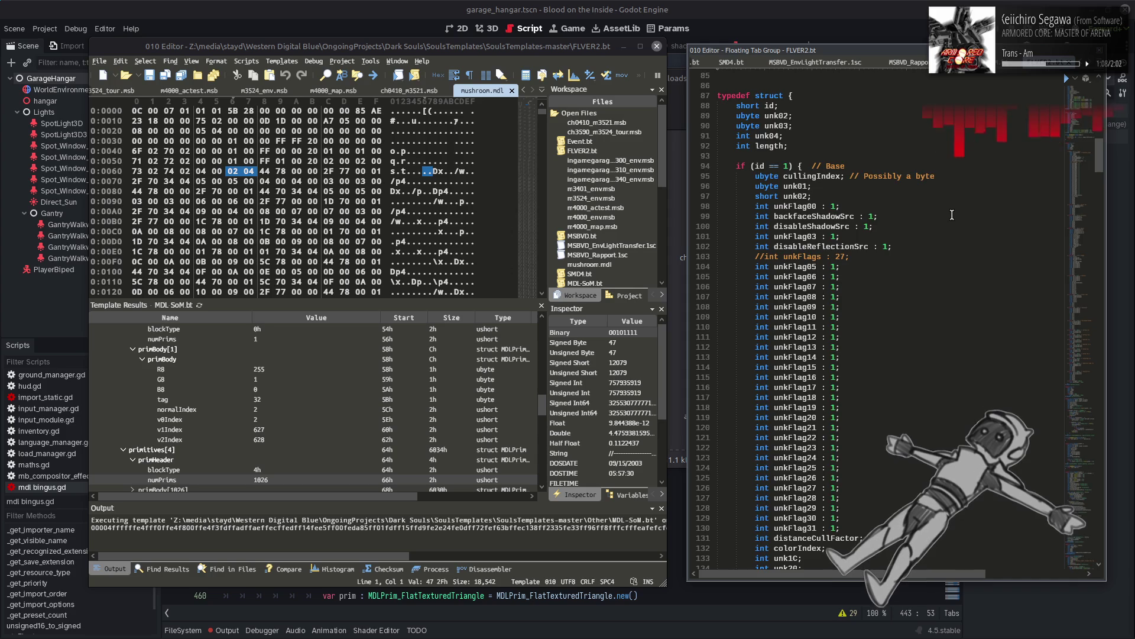
{"action": "scroll", "coordinate": [952, 215], "scroll_direction": "down", "scroll_amount": 20}
{"action": "scroll", "coordinate": [953, 215], "scroll_direction": "down", "scroll_amount": 19}
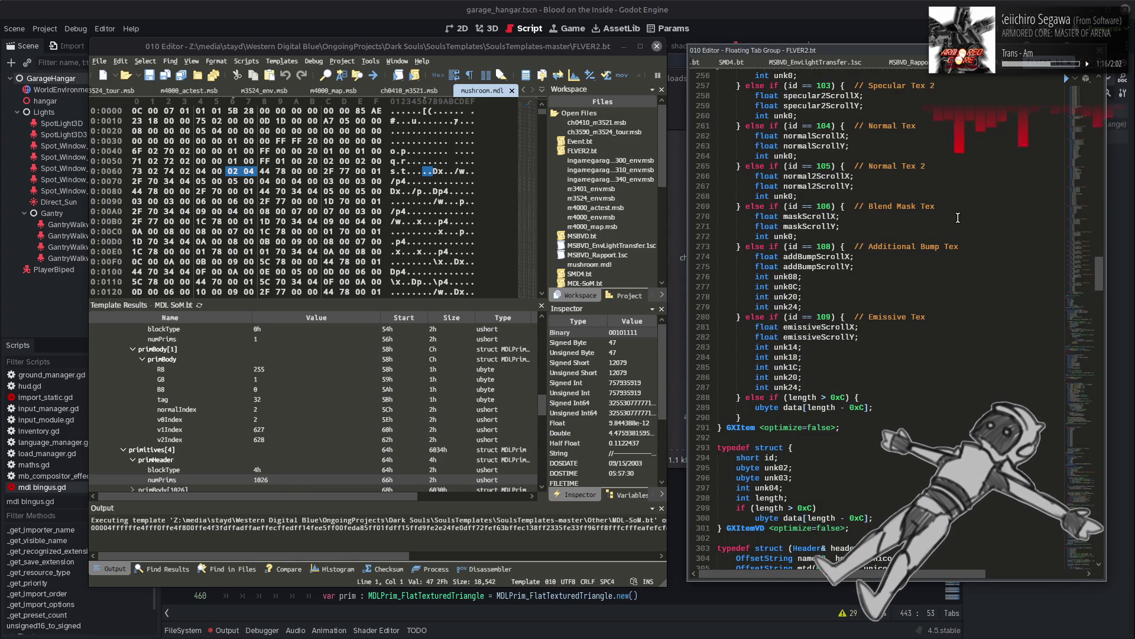
{"action": "scroll", "coordinate": [958, 218], "scroll_direction": "down", "scroll_amount": 5}
{"action": "scroll", "coordinate": [958, 220], "scroll_direction": "down", "scroll_amount": 2}
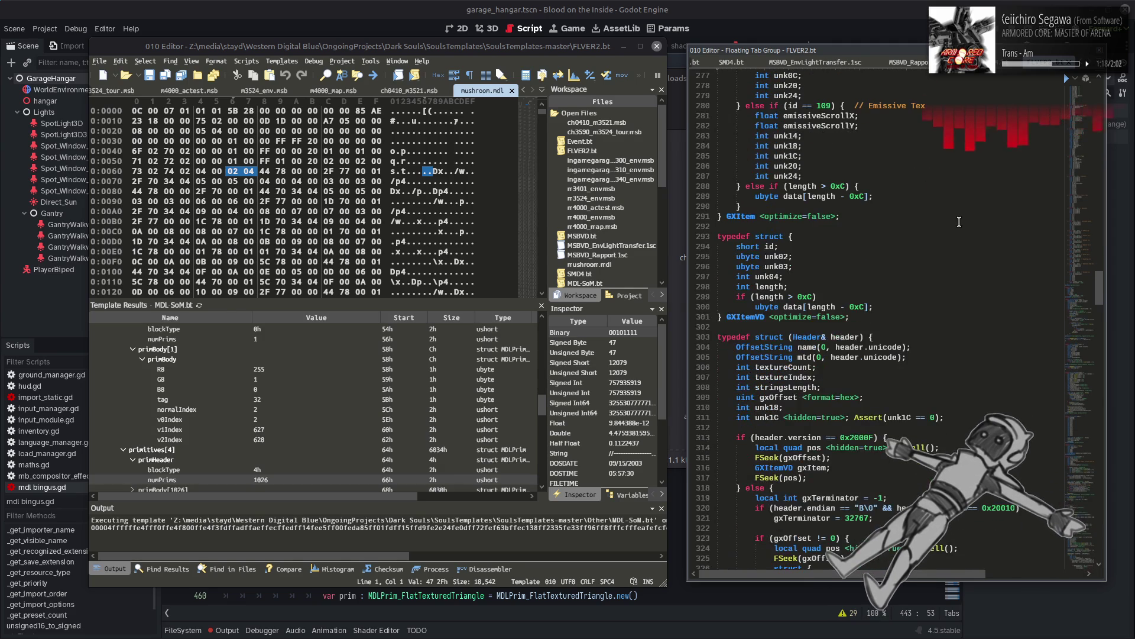
{"action": "scroll", "coordinate": [928, 322], "scroll_direction": "down", "scroll_amount": 6}
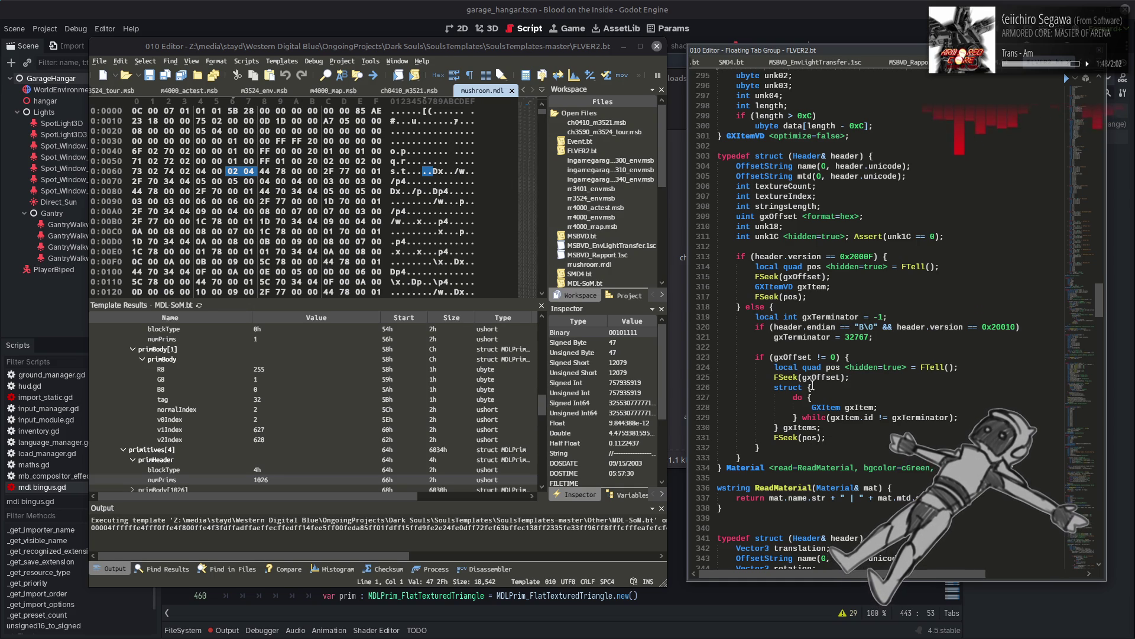
Step: Copy the struct/do-while gxItems block from FLVER2.bt
{"action": "left_click", "coordinate": [831, 424]}
{"action": "key", "text": "shift+Up"}
{"action": "key", "text": "shift+Up"}
{"action": "key", "text": "shift+Up"}
{"action": "key", "text": "Left"}
{"action": "left_click_drag", "start_coordinate": [829, 433], "coordinate": [775, 387]}
{"action": "key", "text": "ctrl+c"}
Step: Paste the gxItems loop block into MDLMesh after the primitiveStart seek line
{"action": "key", "text": "ctrl+Tab"}
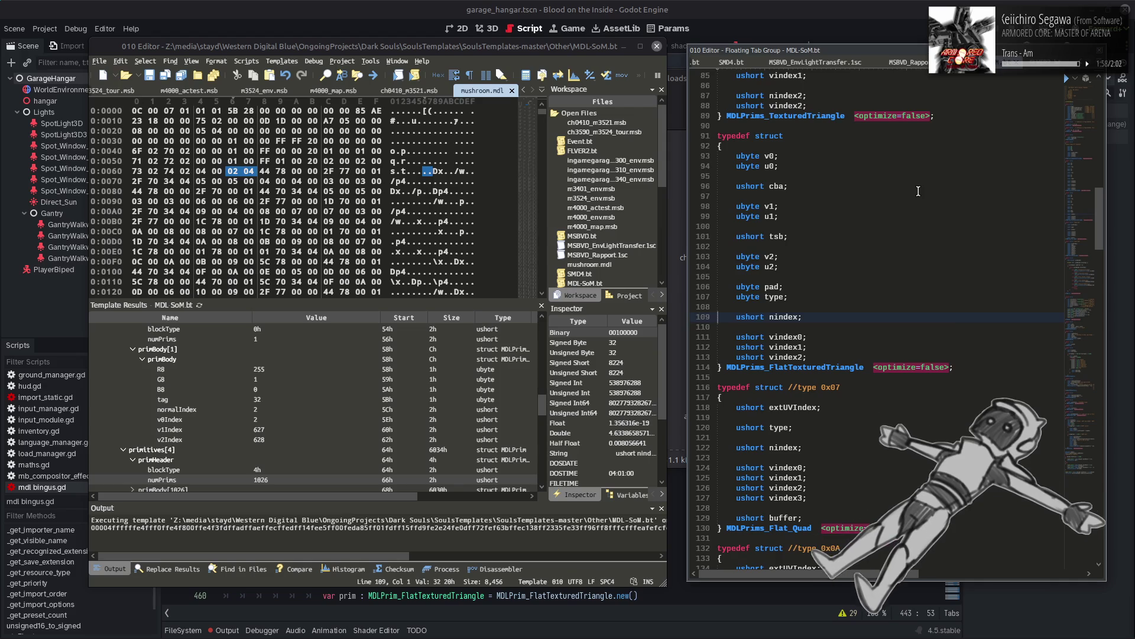
{"action": "scroll", "coordinate": [923, 213], "scroll_direction": "down", "scroll_amount": 14}
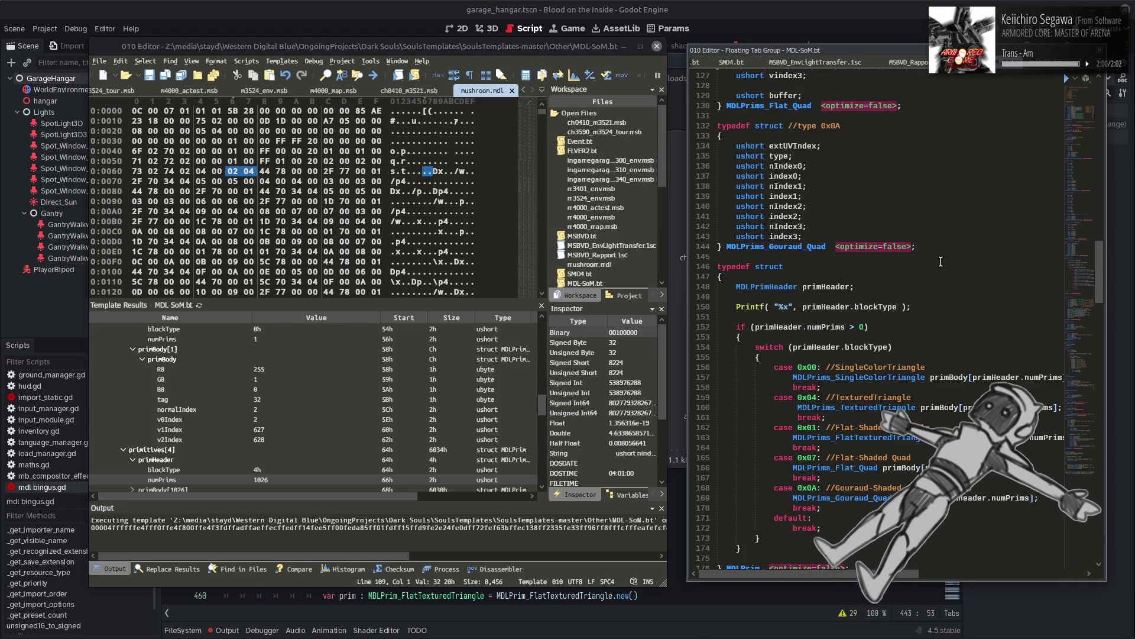
{"action": "scroll", "coordinate": [940, 261], "scroll_direction": "down", "scroll_amount": 10}
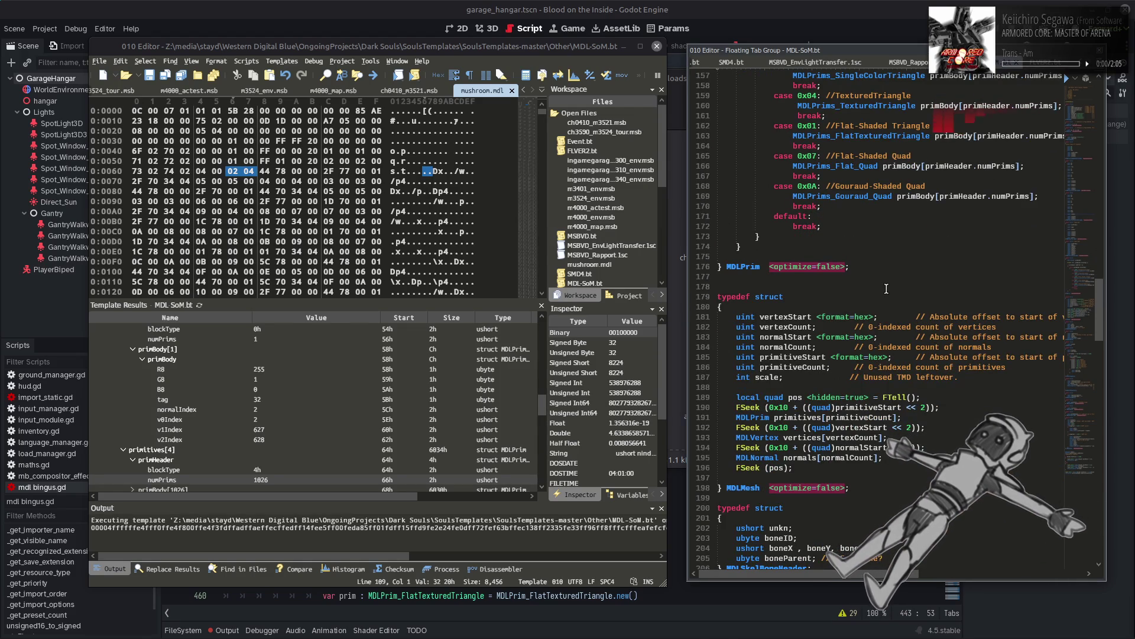
{"action": "scroll", "coordinate": [886, 288], "scroll_direction": "down", "scroll_amount": 5}
{"action": "key", "text": "ctrl+Tab"}
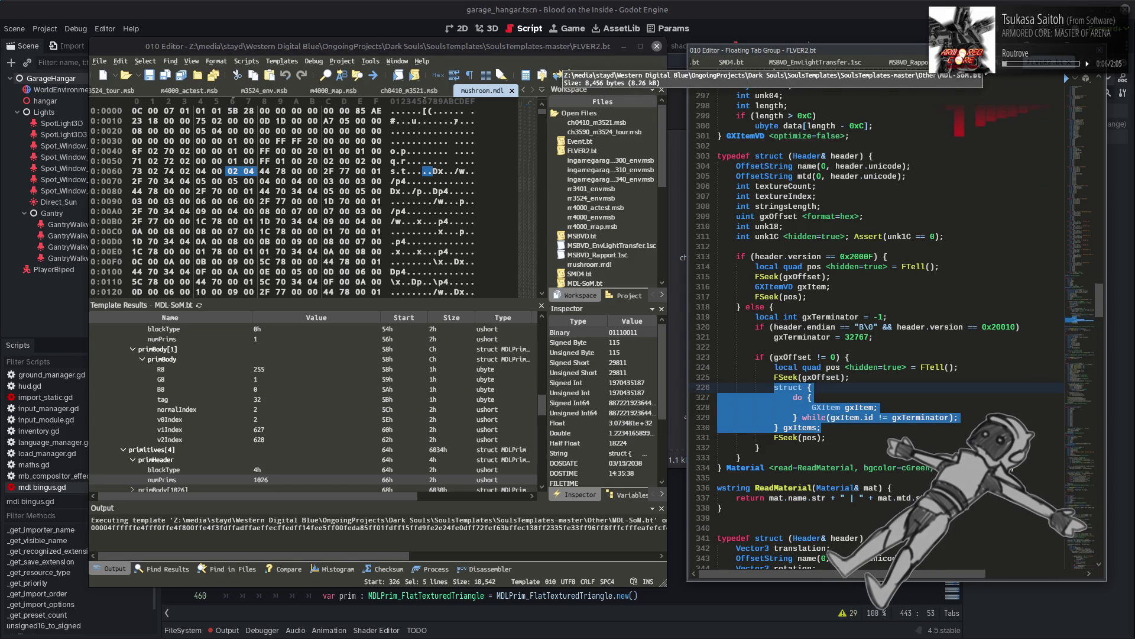
{"action": "left_click", "coordinate": [697, 62]}
{"action": "left_click", "coordinate": [772, 313]}
{"action": "left_click", "coordinate": [938, 290]}
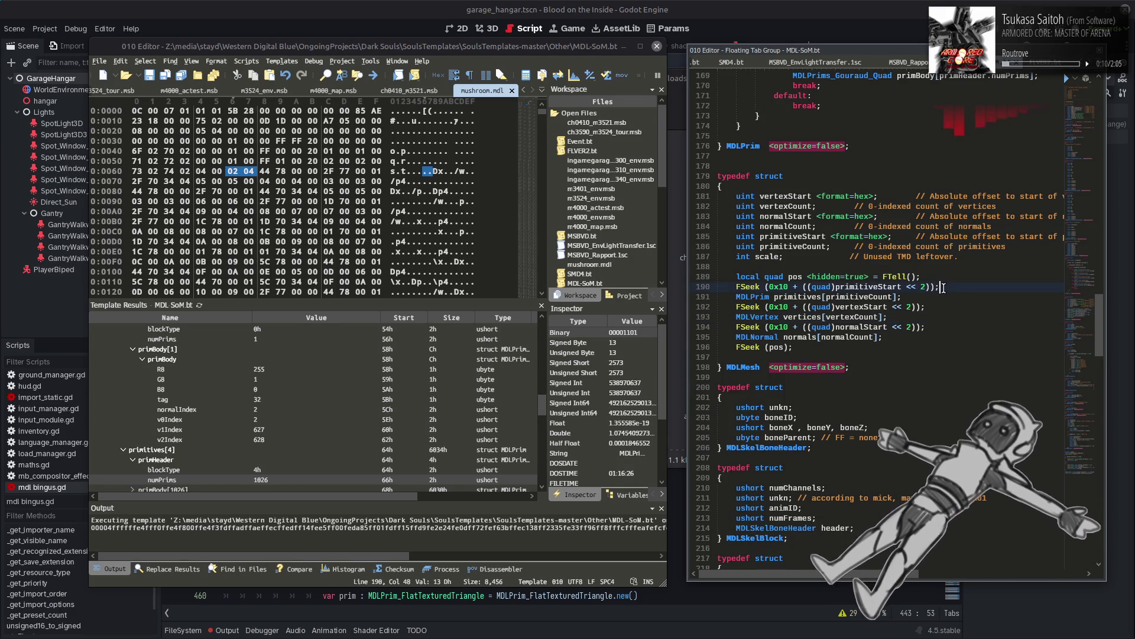
{"action": "key", "text": "ctrl+v"}
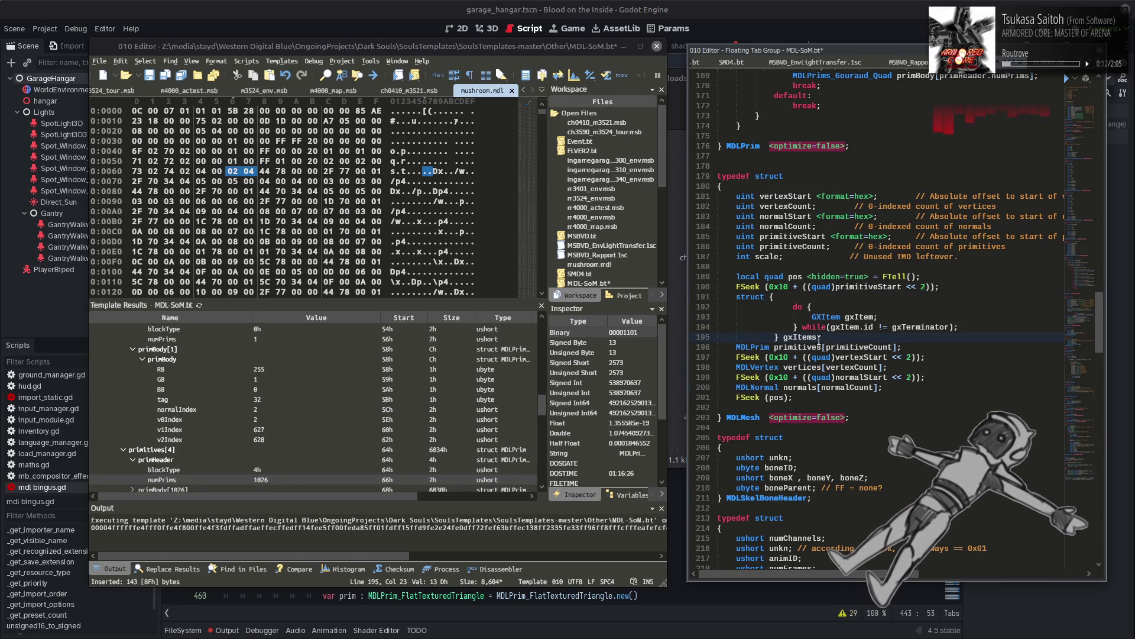
Step: Unindent the do-while block and put the struct and do braces on their own lines
{"action": "key", "text": "Down"}
{"action": "key", "text": "Home"}
{"action": "key", "text": "shift+Up"}
{"action": "key", "text": "shift+Up"}
{"action": "key", "text": "shift+Up"}
{"action": "key", "text": "shift+Tab"}
{"action": "key", "text": "shift+Tab"}
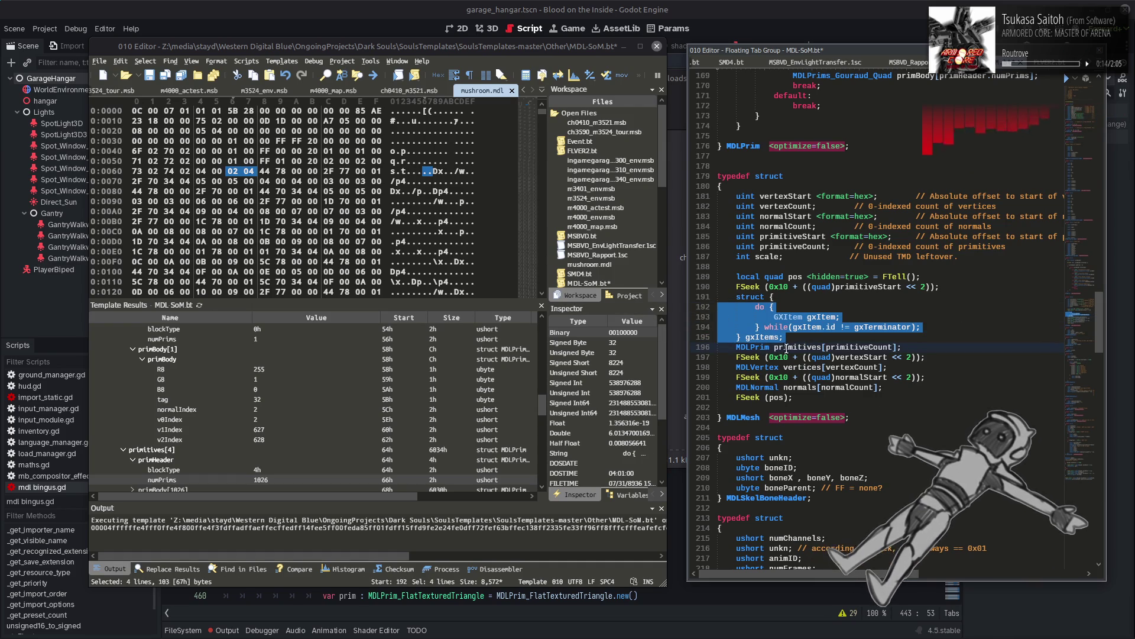
{"action": "left_click", "coordinate": [797, 346]}
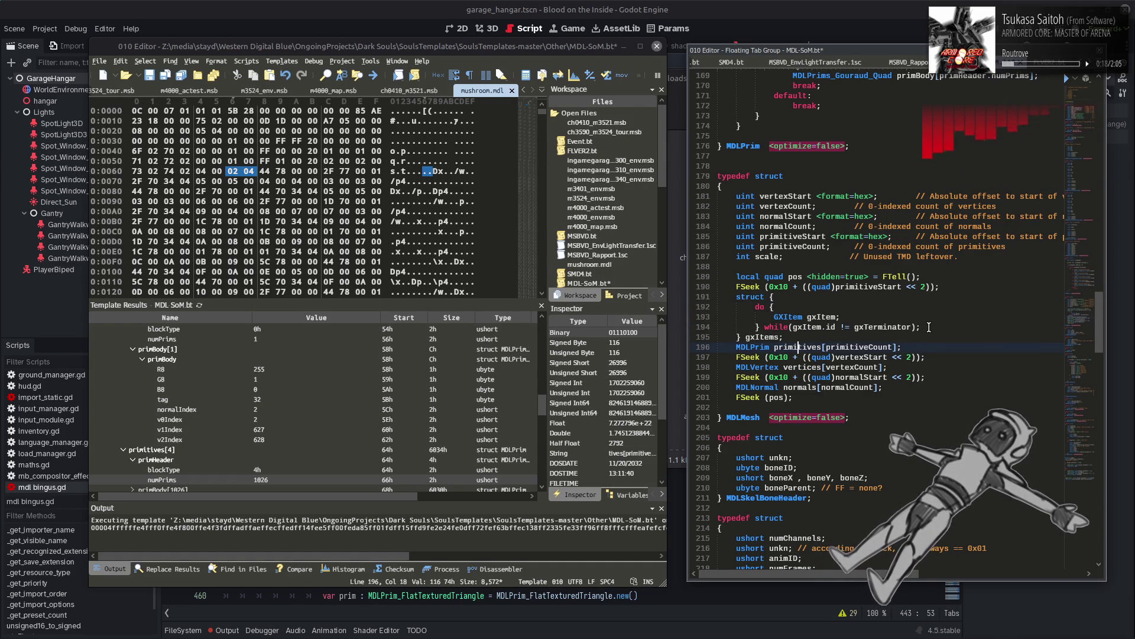
{"action": "left_click", "coordinate": [770, 296]}
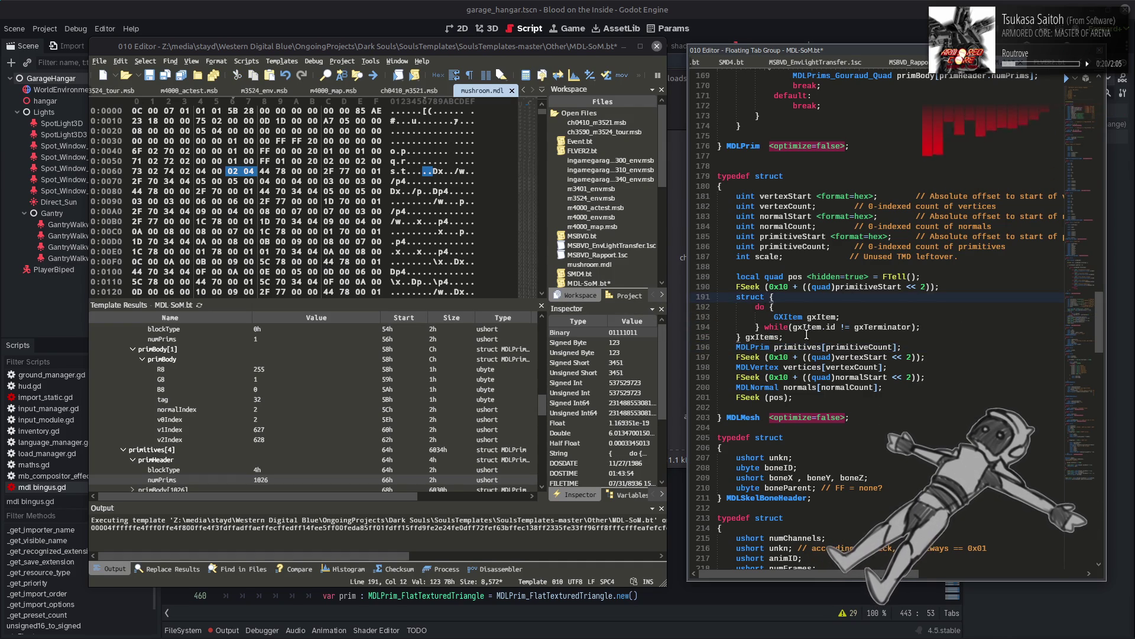
{"action": "key", "text": "Return"}
{"action": "left_click", "coordinate": [768, 317]}
{"action": "key", "text": "Return"}
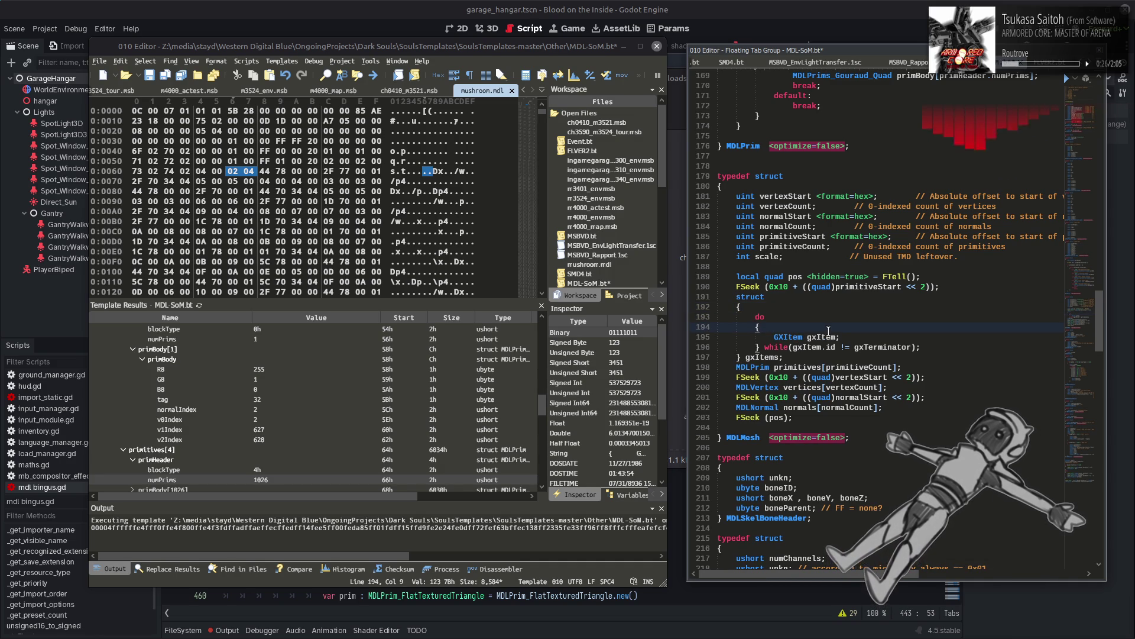
Step: Replace GXItem gxItem with MDLPrim primitives and remove the old fixed primitives array line
{"action": "left_click", "coordinate": [790, 347]}
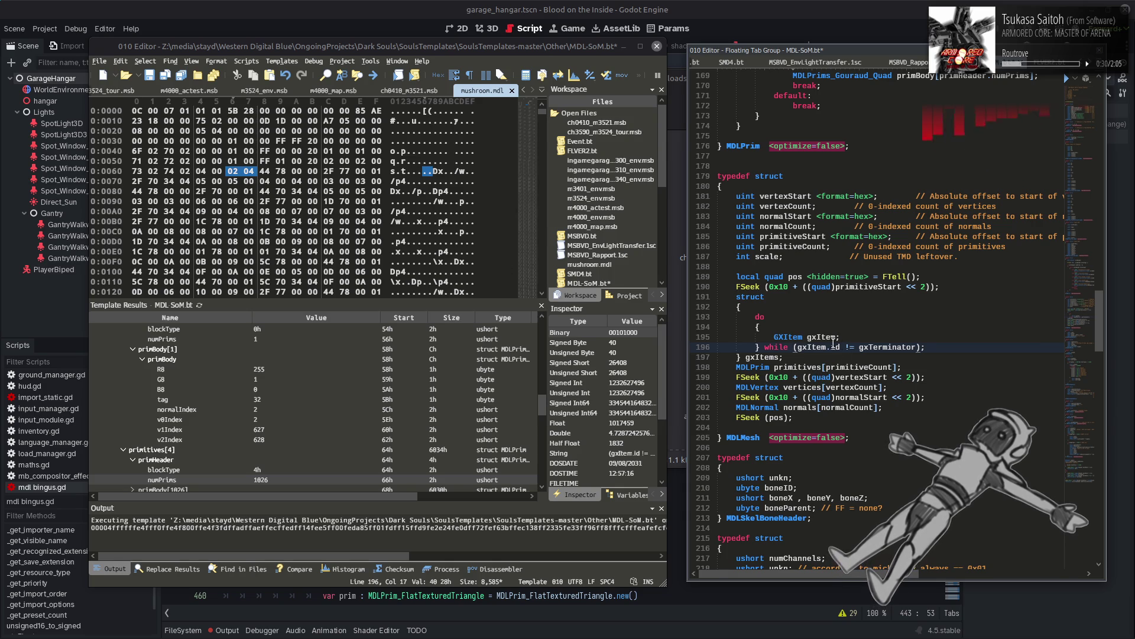
{"action": "left_click_drag", "start_coordinate": [736, 367], "coordinate": [822, 367]}
{"action": "key", "text": "ctrl+c"}
{"action": "left_click_drag", "start_coordinate": [775, 338], "coordinate": [836, 337]}
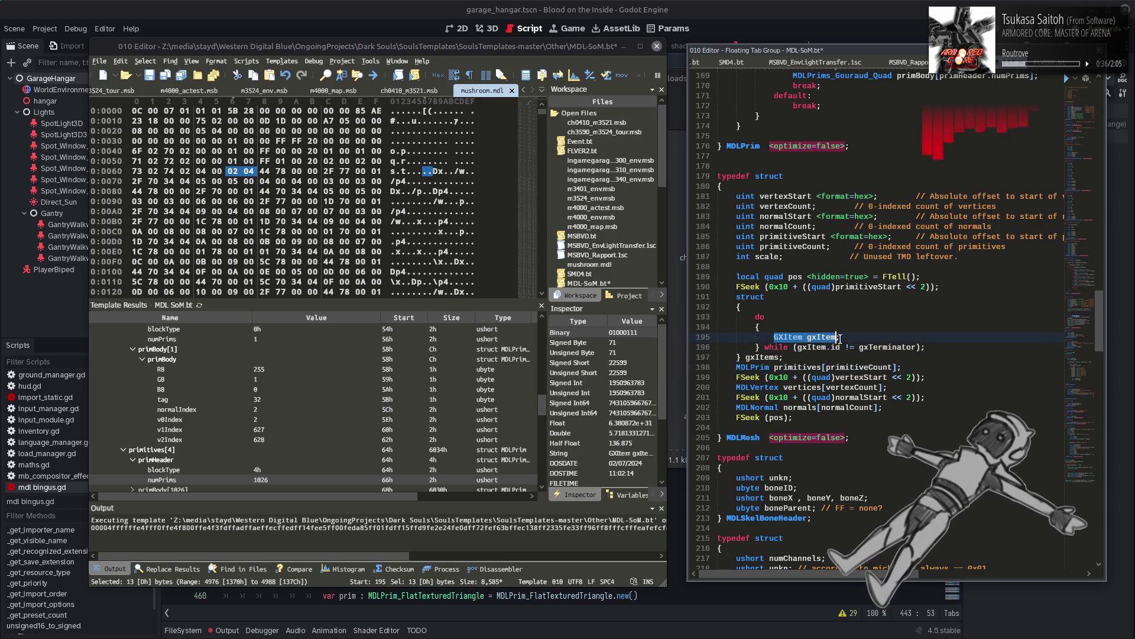
{"action": "key", "text": "ctrl+v"}
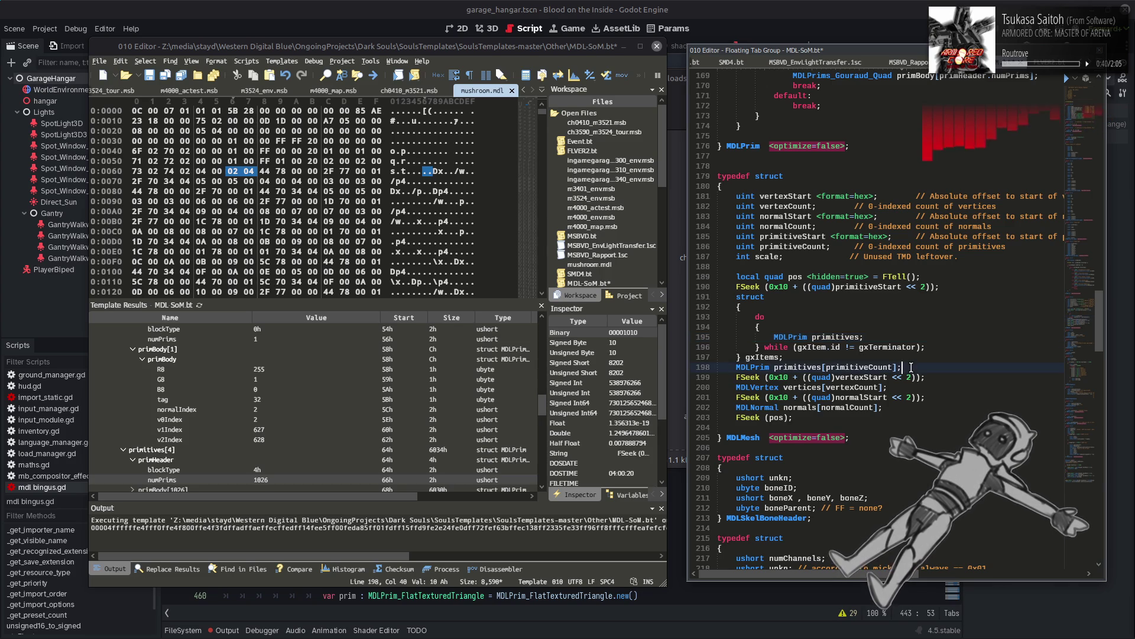
{"action": "left_click_drag", "start_coordinate": [901, 365], "coordinate": [683, 368]}
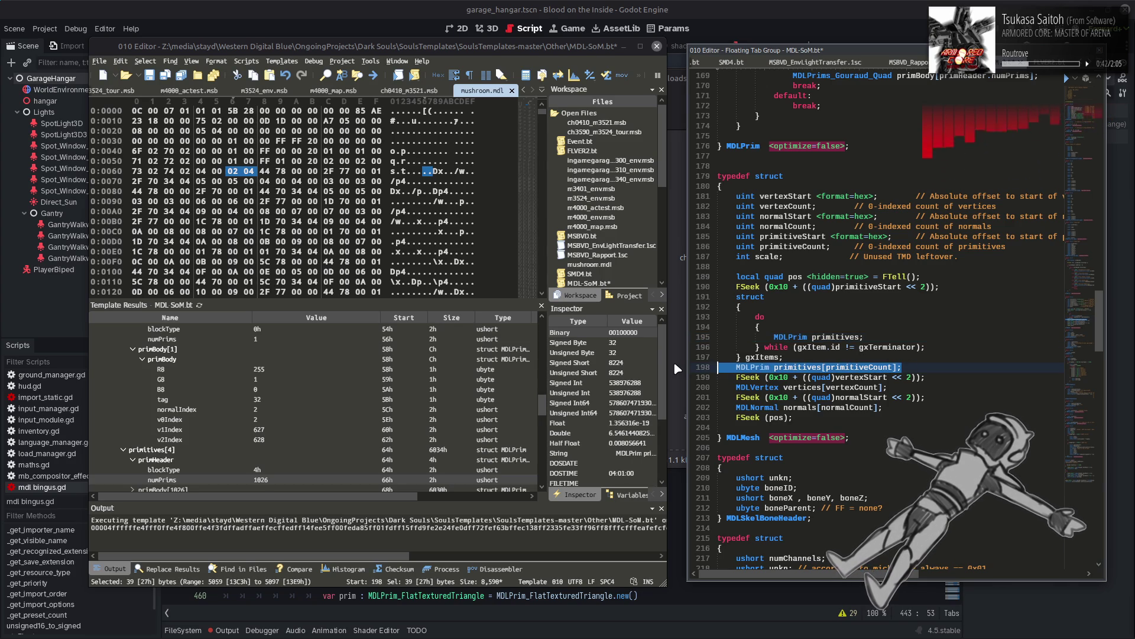
{"action": "key", "text": "ctrl+x"}
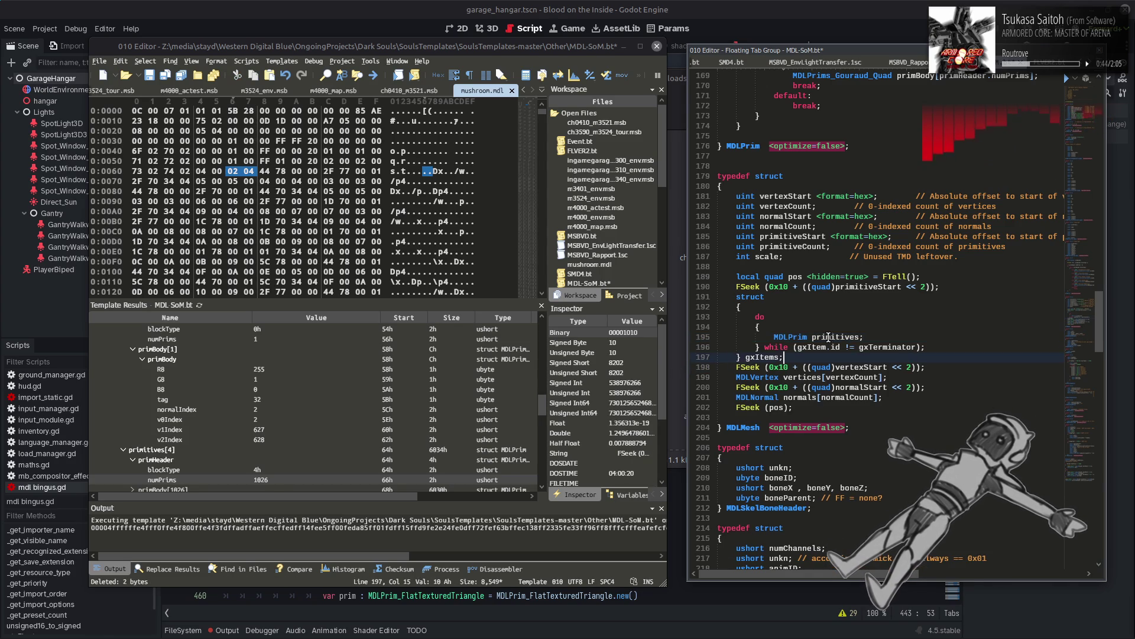
Step: Rename the loop entry to primitive and the struct instance to primitives with a closing semicolon
{"action": "double_click", "coordinate": [828, 337]}
{"action": "left_click", "coordinate": [862, 337]}
{"action": "key", "text": "BackSpace"}
{"action": "double_click", "coordinate": [763, 356]}
{"action": "key", "text": "ctrl+v"}
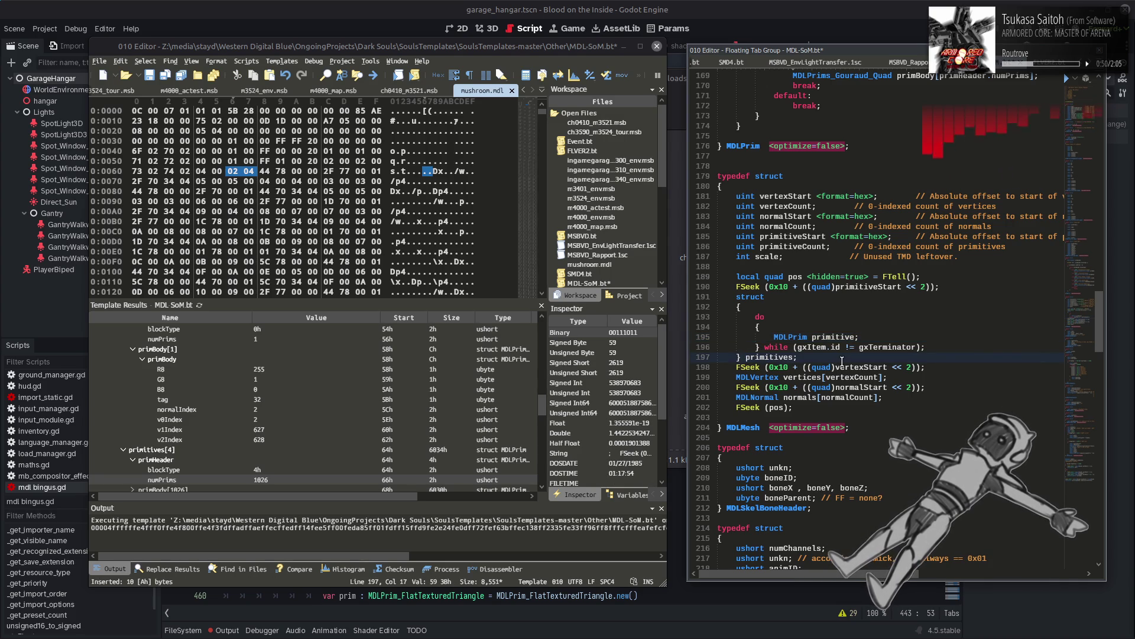
{"action": "type", "text": ";"}
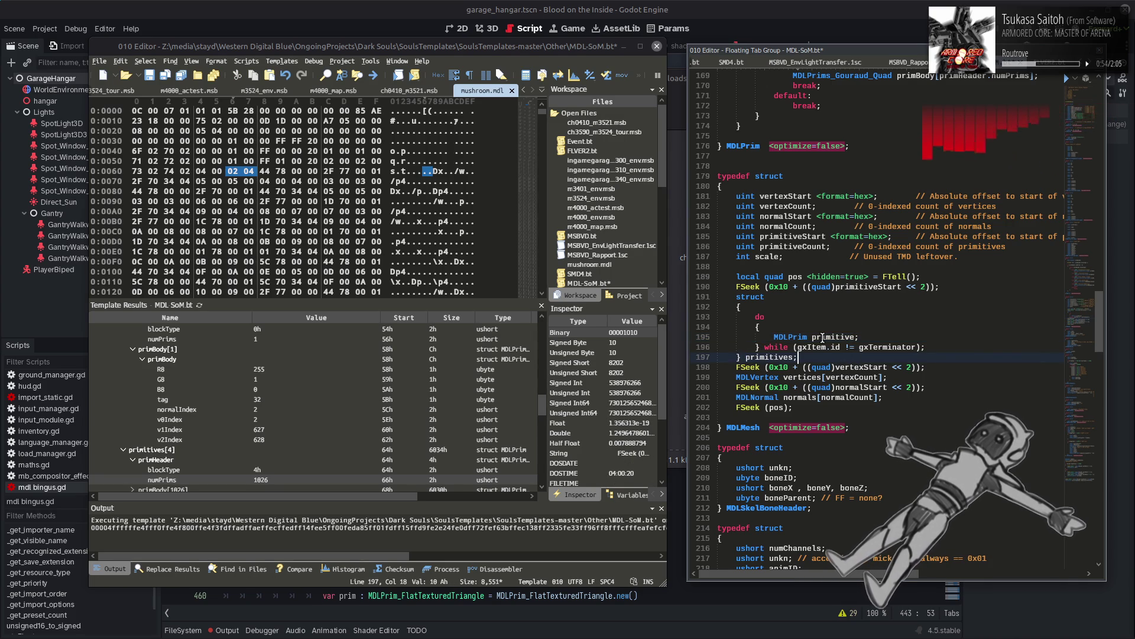
{"action": "double_click", "coordinate": [828, 337]}
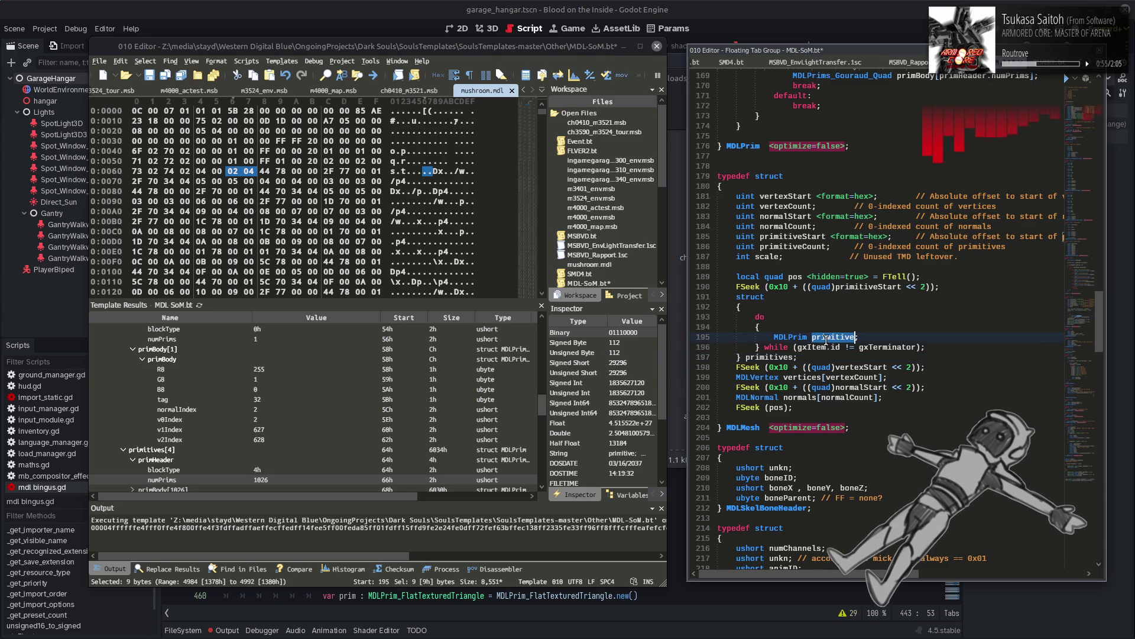
{"action": "double_click", "coordinate": [795, 337]}
{"action": "scroll", "coordinate": [795, 337], "scroll_direction": "up", "scroll_amount": 11}
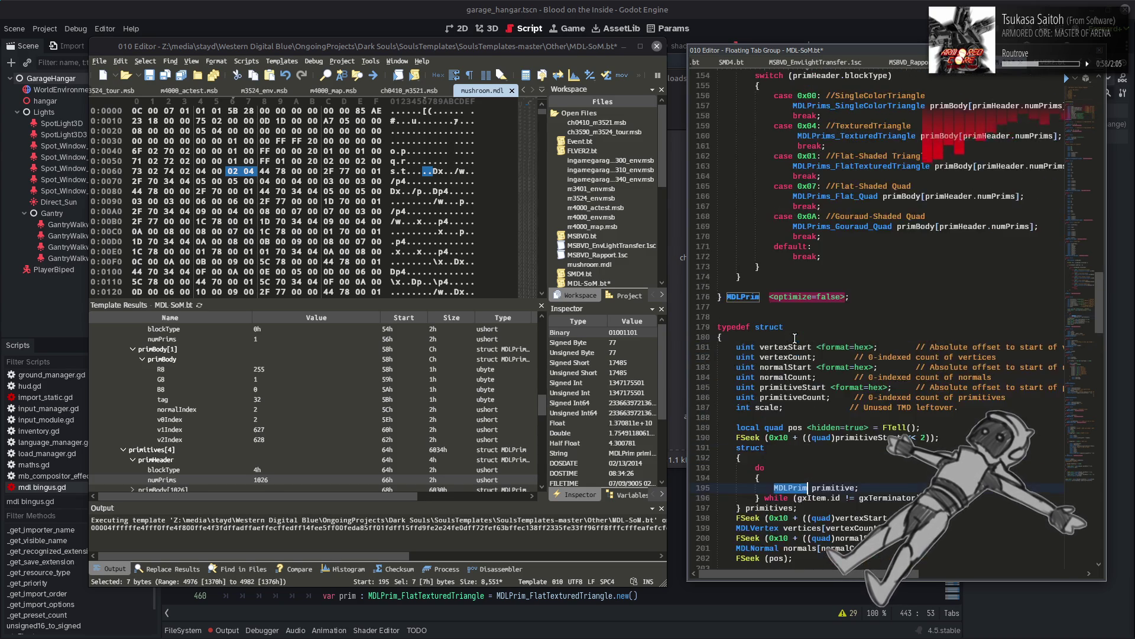
Step: Change line 196's while condition to test primitive.primHeader instead of gxItem.id against gxTerminator
{"action": "double_click", "coordinate": [822, 196]}
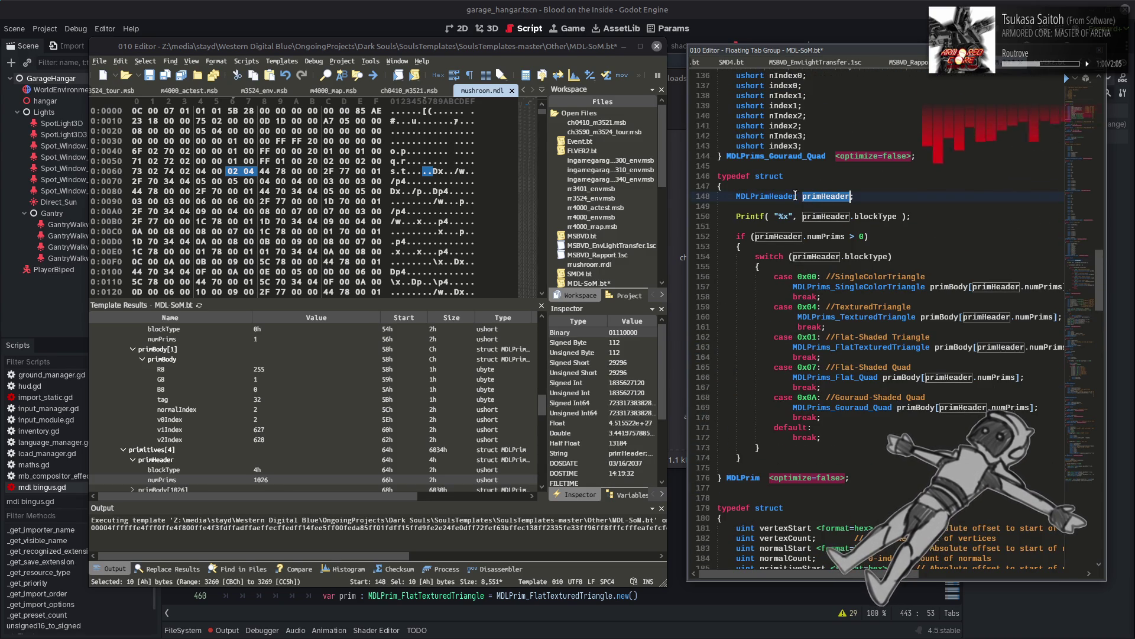
{"action": "scroll", "coordinate": [828, 435], "scroll_direction": "down", "scroll_amount": 7}
{"action": "scroll", "coordinate": [829, 431], "scroll_direction": "down", "scroll_amount": 1}
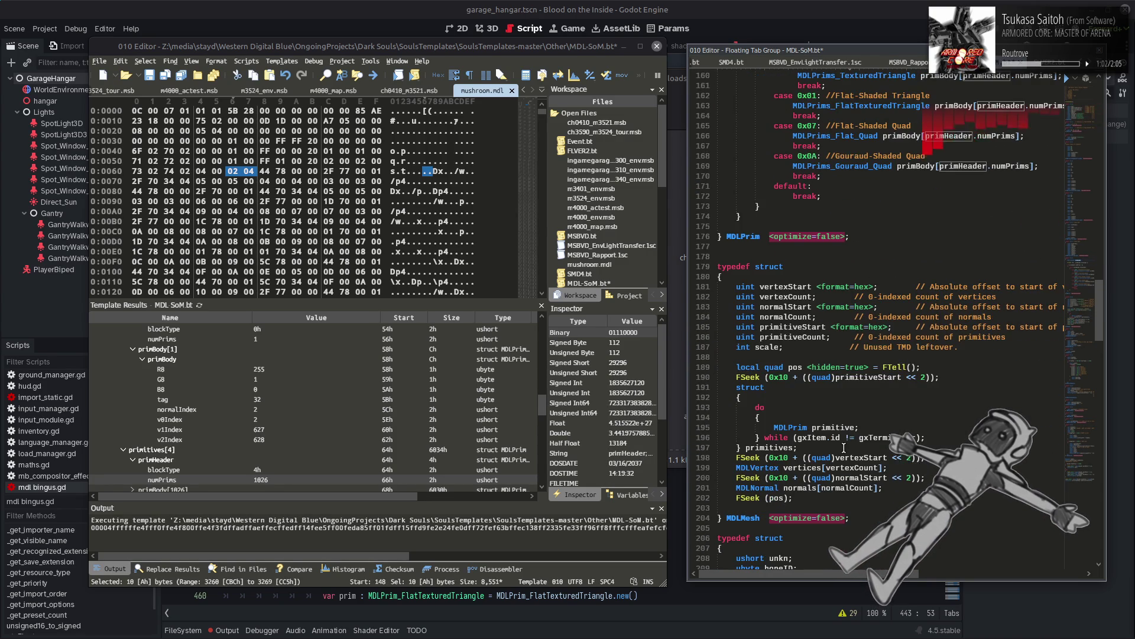
{"action": "double_click", "coordinate": [801, 438]}
{"action": "scroll", "coordinate": [802, 437], "scroll_direction": "up", "scroll_amount": 6}
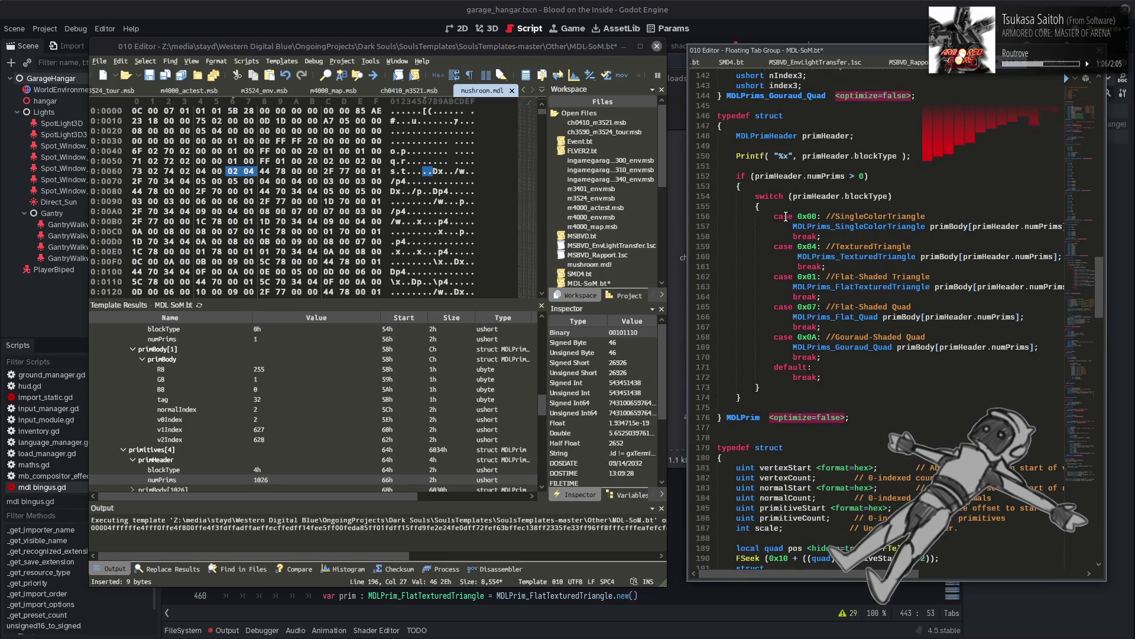
{"action": "double_click", "coordinate": [826, 136]}
{"action": "key", "text": "ctrl+c"}
{"action": "scroll", "coordinate": [834, 237], "scroll_direction": "down", "scroll_amount": 6}
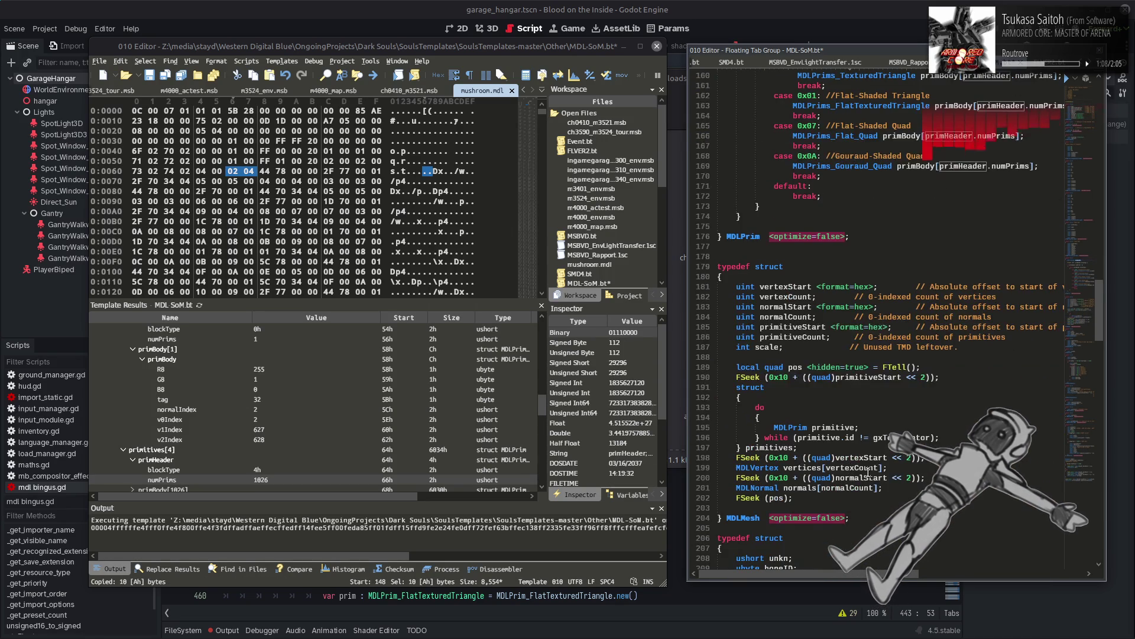
{"action": "double_click", "coordinate": [841, 438]}
{"action": "key", "text": "ctrl+v"}
{"action": "type", "text": "."}
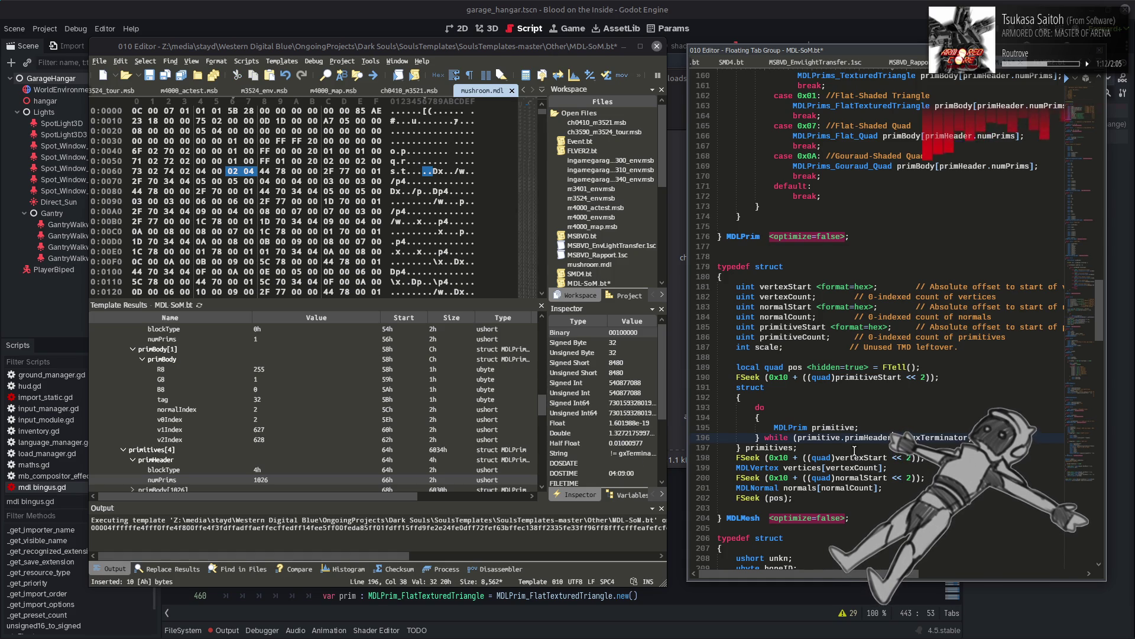
{"action": "key", "text": "alt+Tab"}
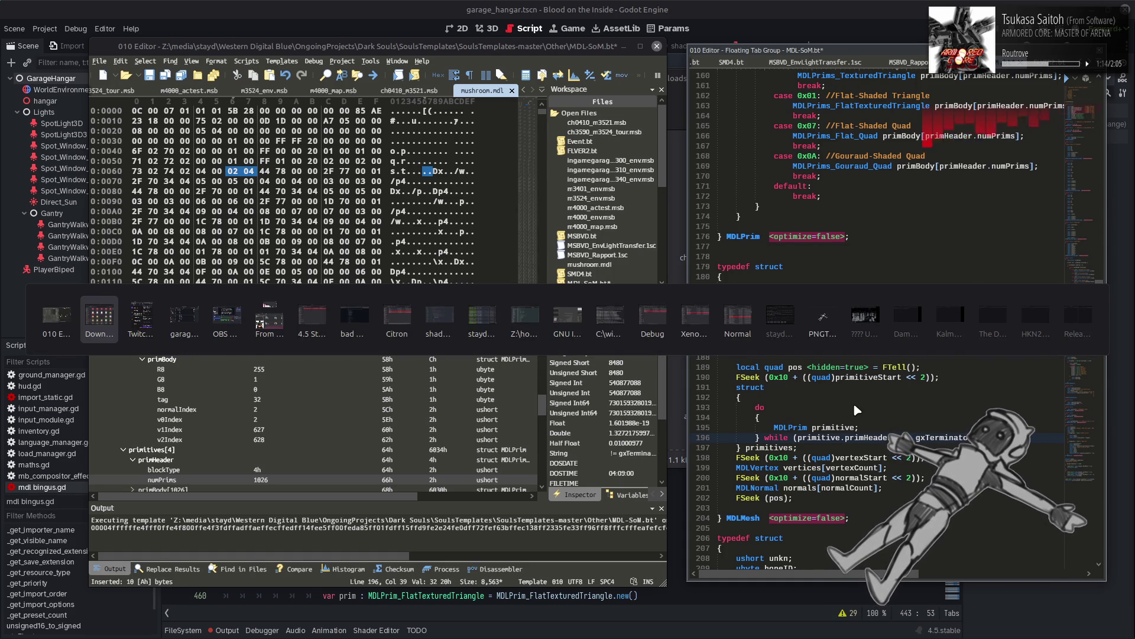
Step: Open MY_MDL.hexpat in Kate and select the 0xFFFF terminator condition on line 164
{"action": "right_click", "coordinate": [632, 236]}
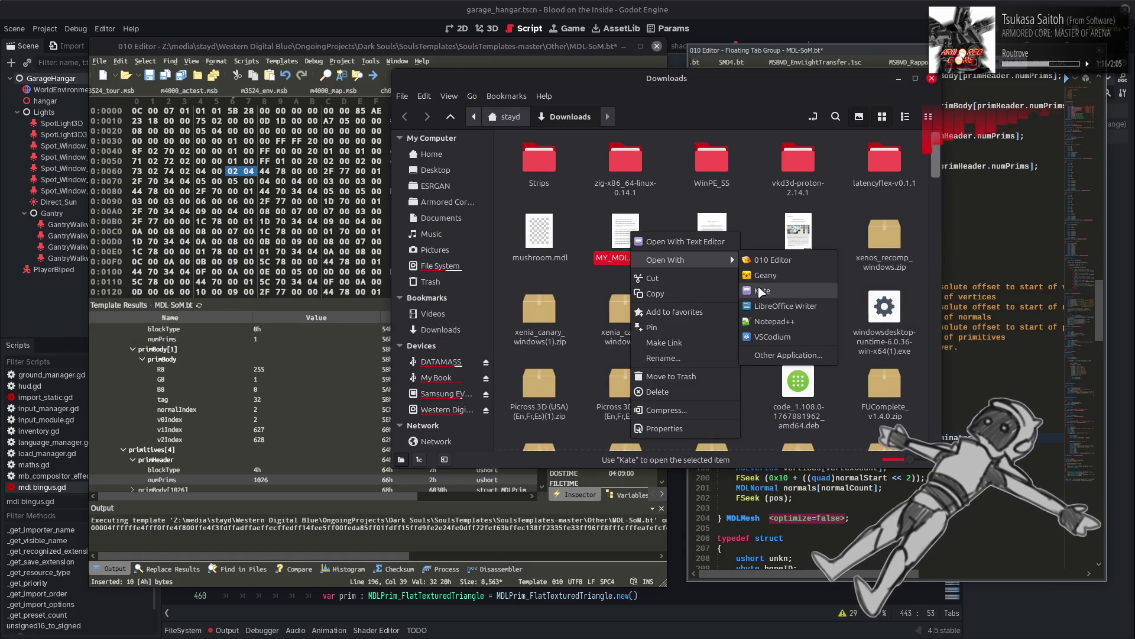
{"action": "left_click", "coordinate": [661, 238]}
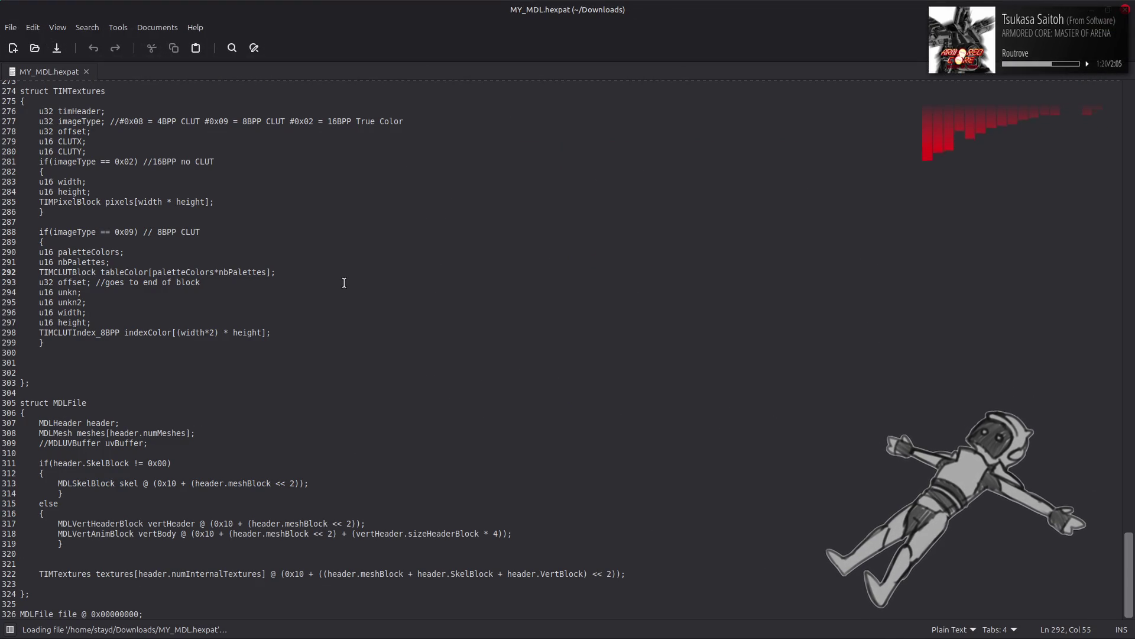
{"action": "scroll", "coordinate": [344, 283], "scroll_direction": "up", "scroll_amount": 6}
{"action": "scroll", "coordinate": [344, 282], "scroll_direction": "up", "scroll_amount": 20}
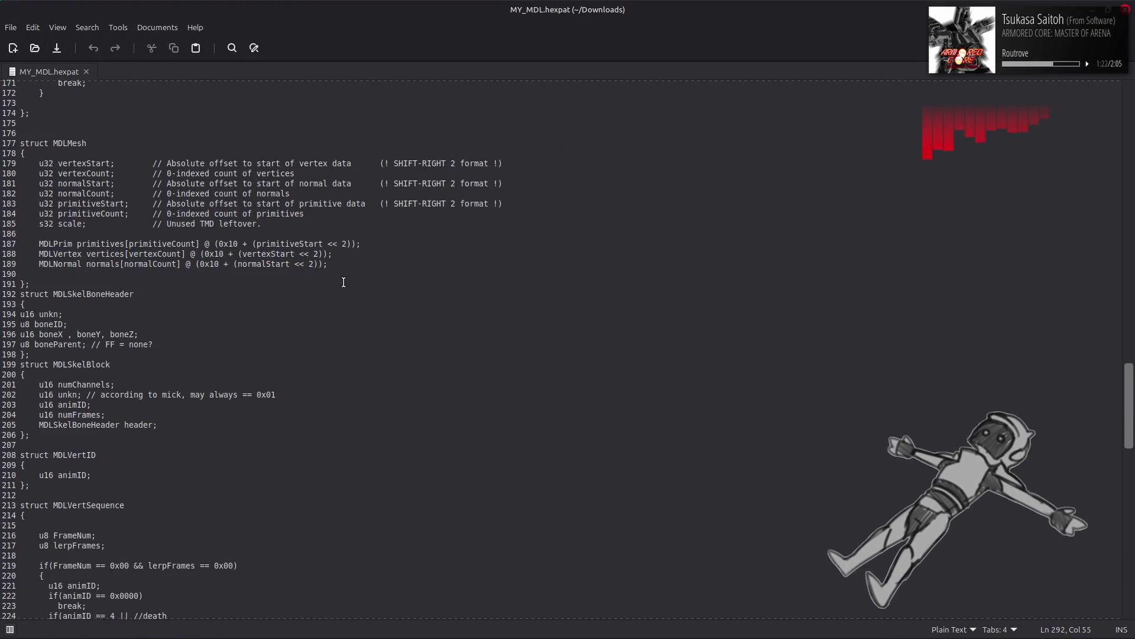
{"action": "scroll", "coordinate": [343, 282], "scroll_direction": "down", "scroll_amount": 5}
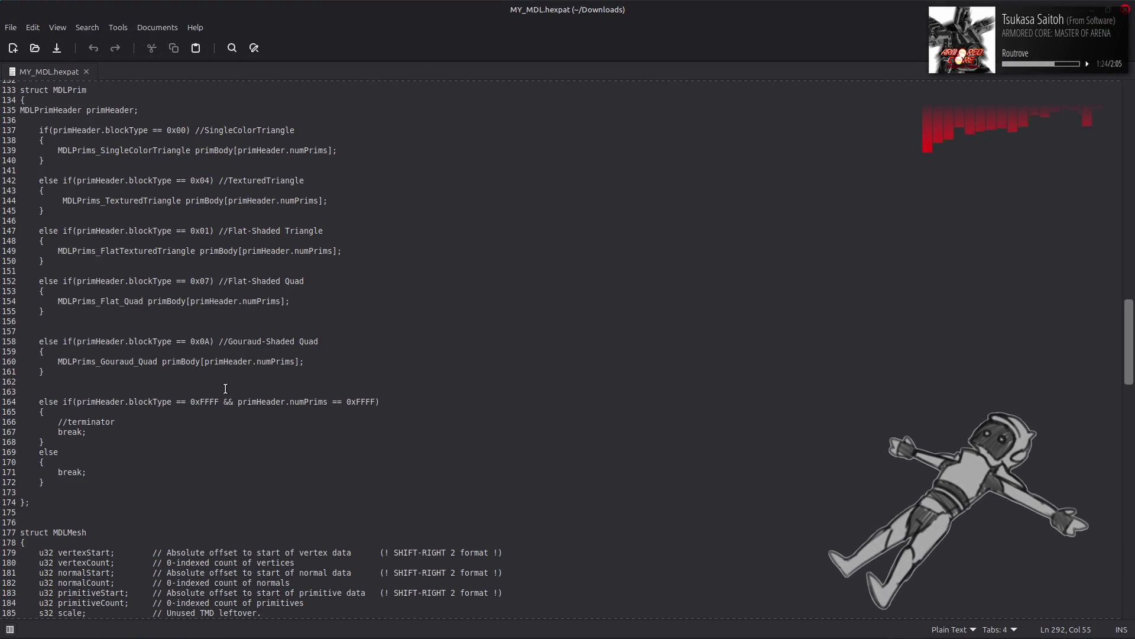
{"action": "left_click_drag", "start_coordinate": [125, 401], "coordinate": [371, 397]}
Step: Minimize Kate and bring 010 Editor back to the front
{"action": "left_click", "coordinate": [414, 400]}
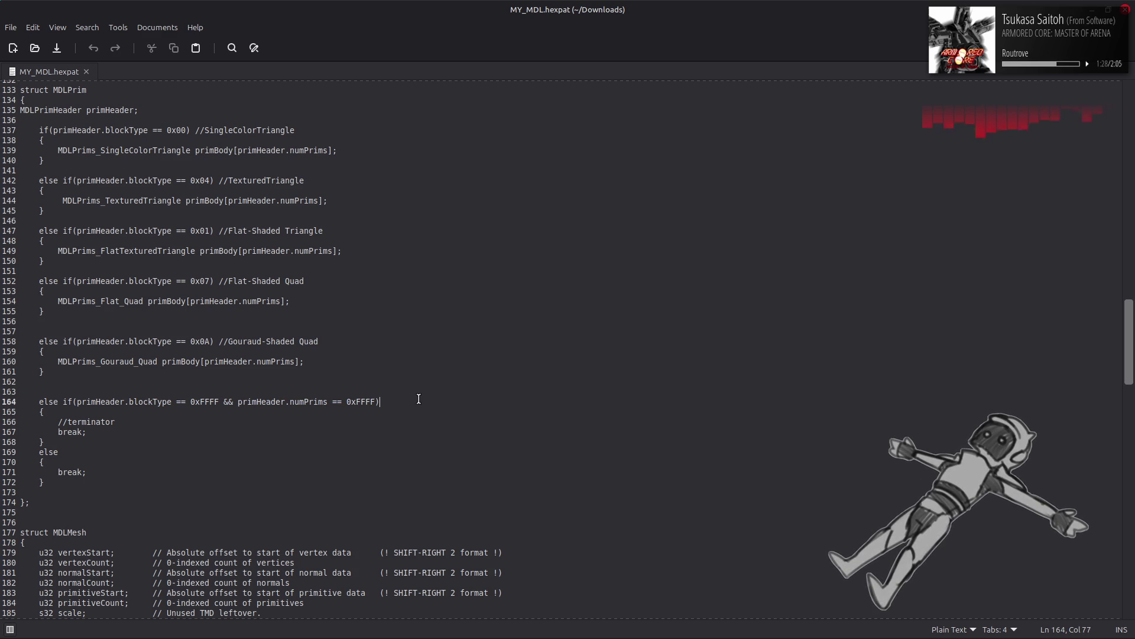
{"action": "left_click", "coordinate": [1127, 10]}
{"action": "left_click", "coordinate": [718, 528]}
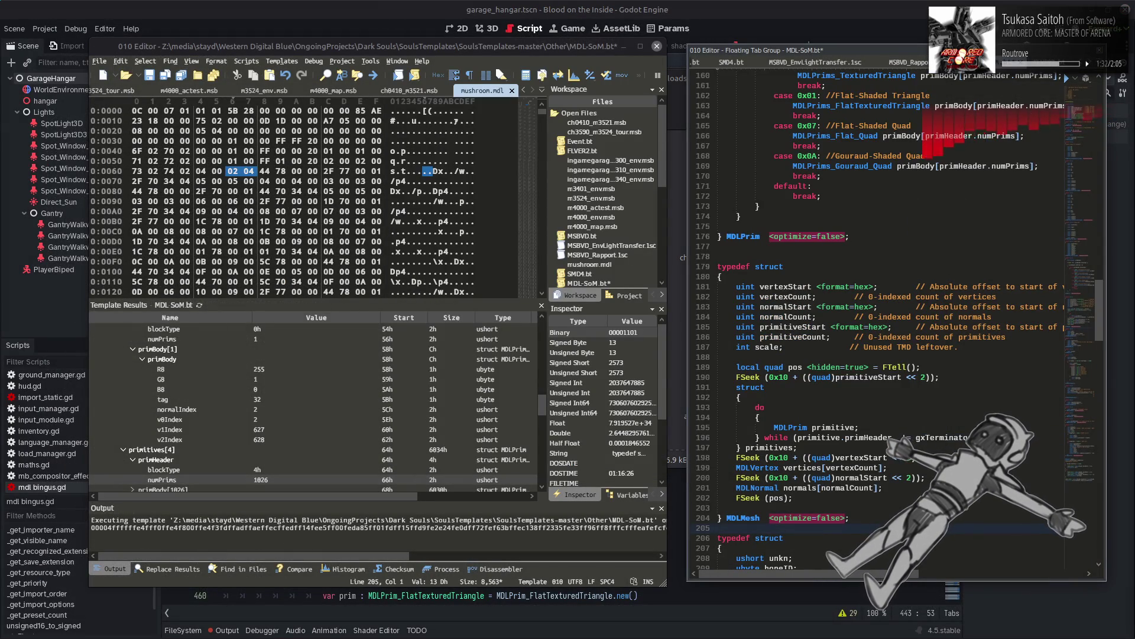
Step: Paste the 0xFFFF blockType/numPrims condition into line 196, wrap it in !( and drop '!= gxTerminator'
{"action": "left_click", "coordinate": [940, 438]}
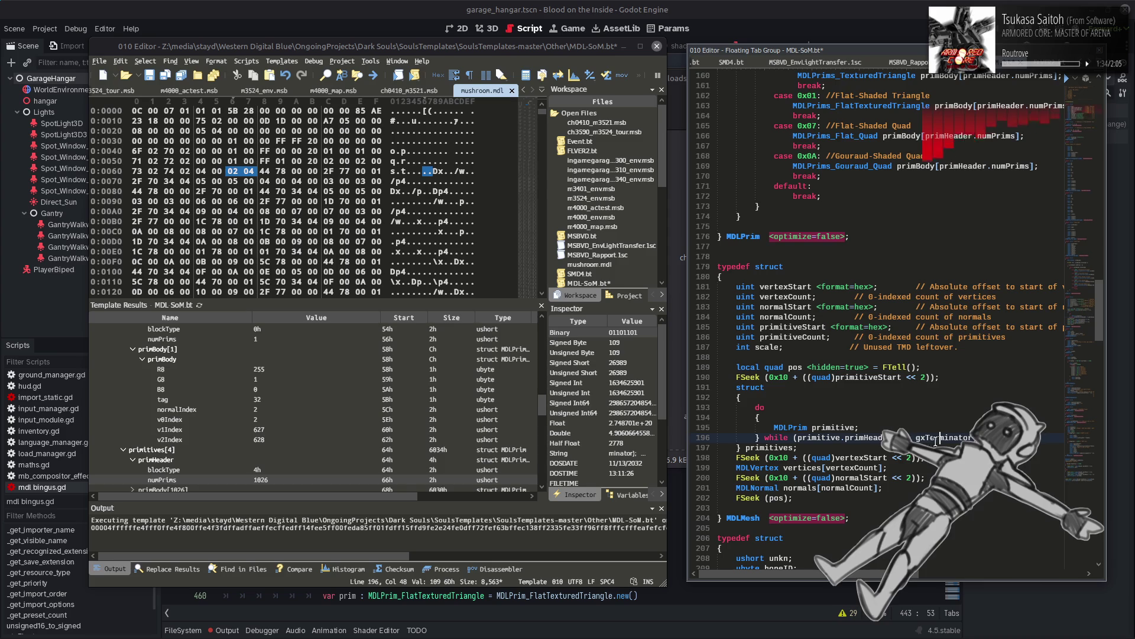
{"action": "key", "text": "ctrl+v"}
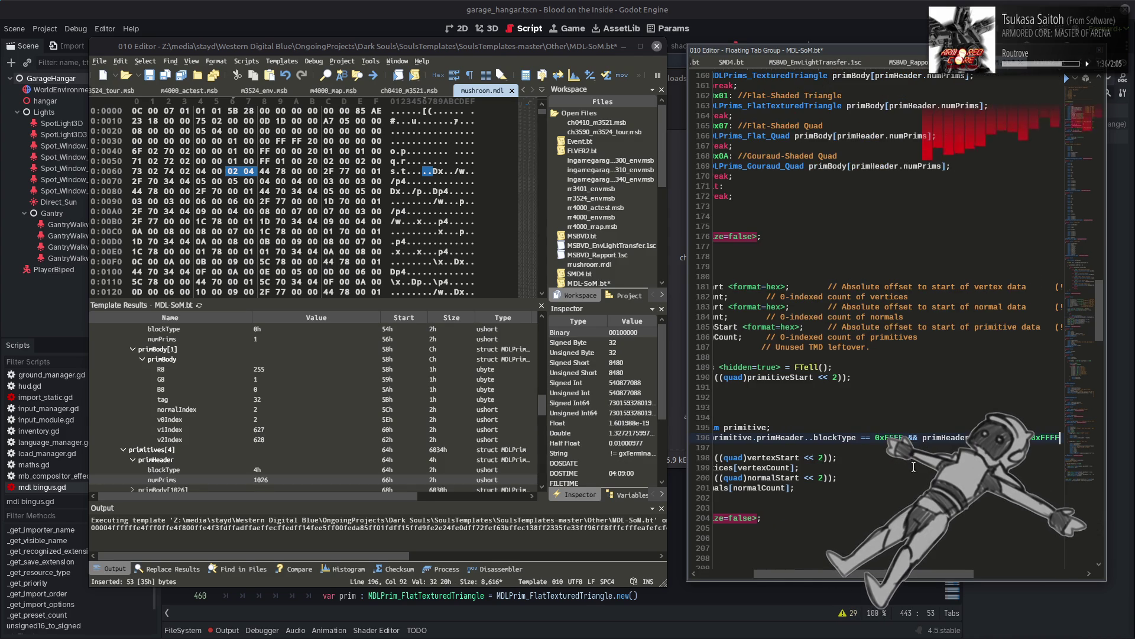
{"action": "left_click", "coordinate": [810, 438]}
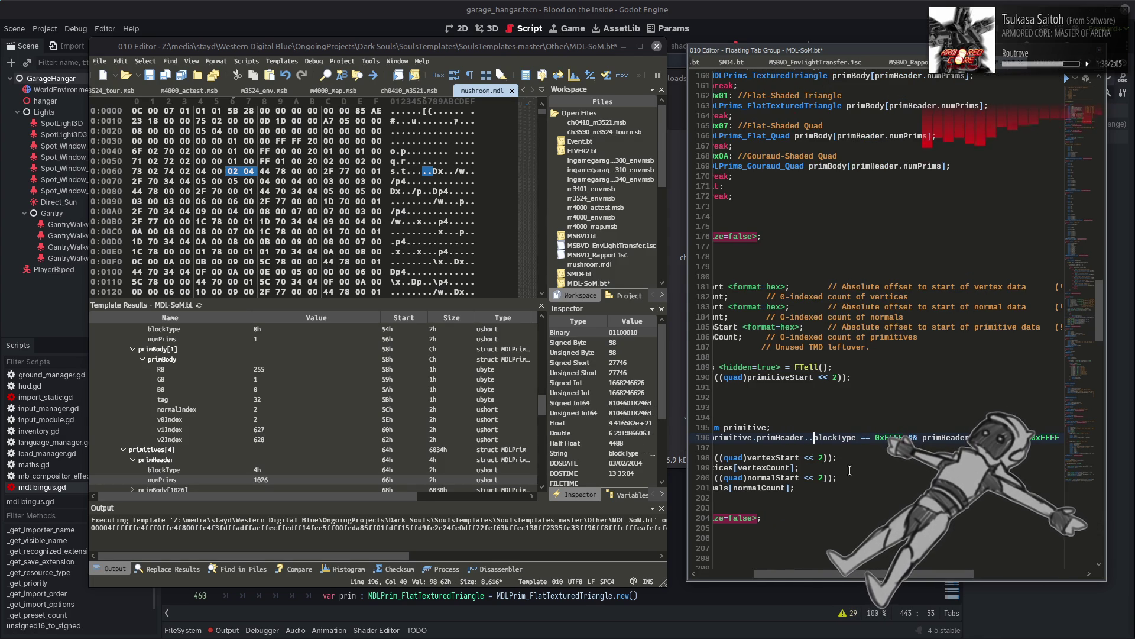
{"action": "left_click_drag", "start_coordinate": [857, 576], "coordinate": [806, 578]}
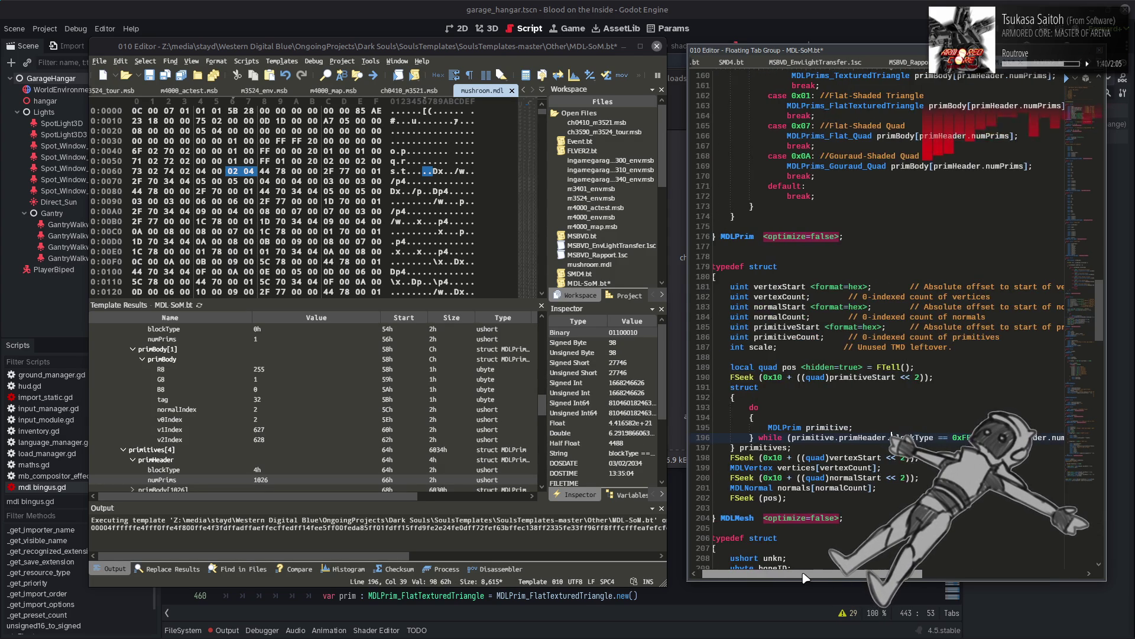
{"action": "scroll", "coordinate": [767, 458], "scroll_direction": "right", "scroll_amount": 1}
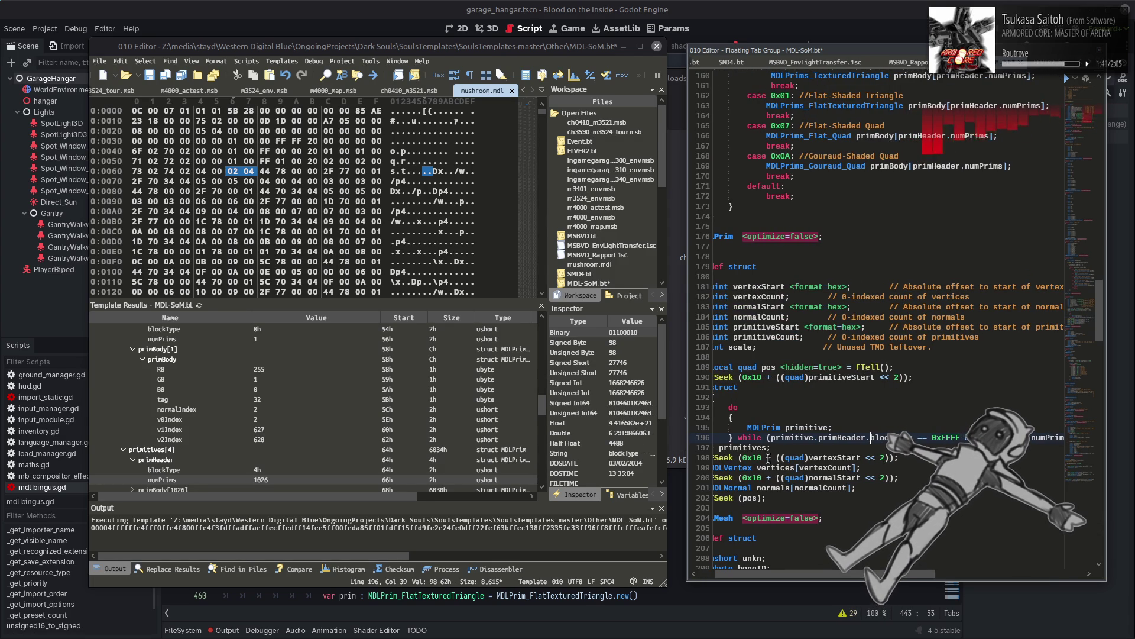
{"action": "left_click", "coordinate": [768, 438]}
{"action": "type", "text": "!"}
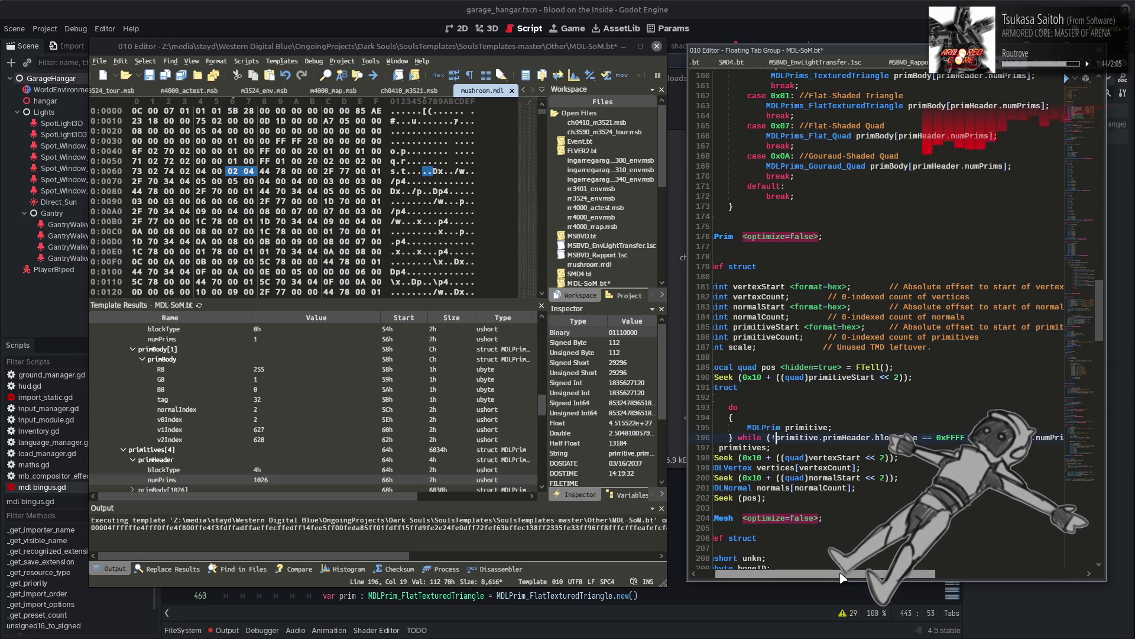
{"action": "left_click_drag", "start_coordinate": [843, 578], "coordinate": [861, 541]}
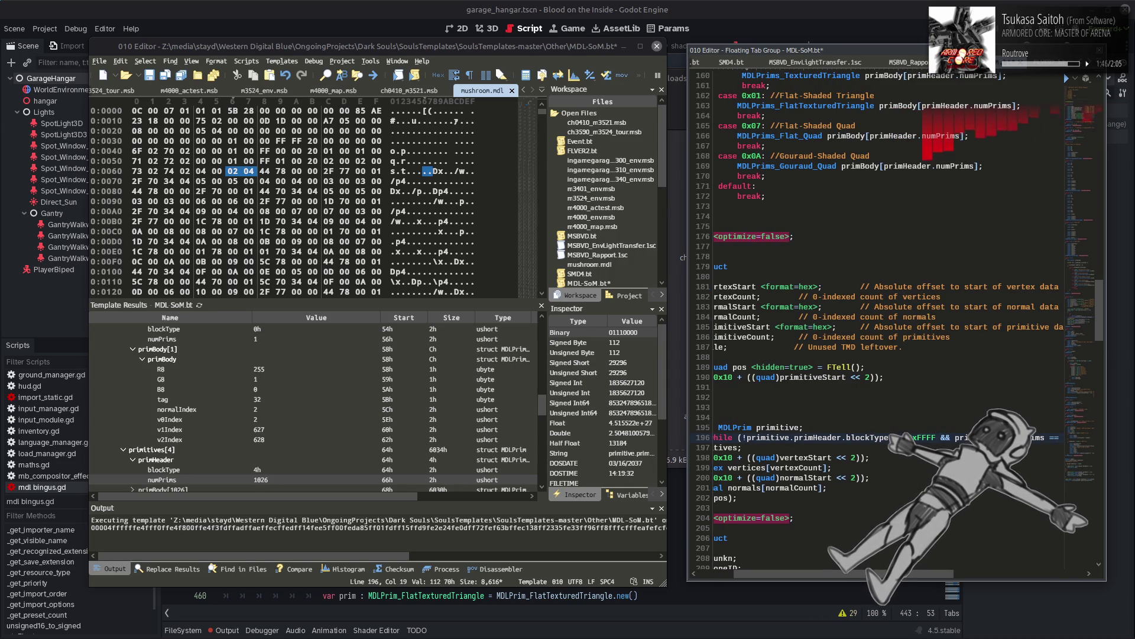
{"action": "type", "text": "("}
{"action": "left_click_drag", "start_coordinate": [930, 574], "coordinate": [1040, 572]}
{"action": "left_click", "coordinate": [927, 437]}
{"action": "key", "text": "ctrl+shift+Right"}
{"action": "key", "text": "ctrl+shift+Right"}
{"action": "key", "text": "ctrl+shift+Right"}
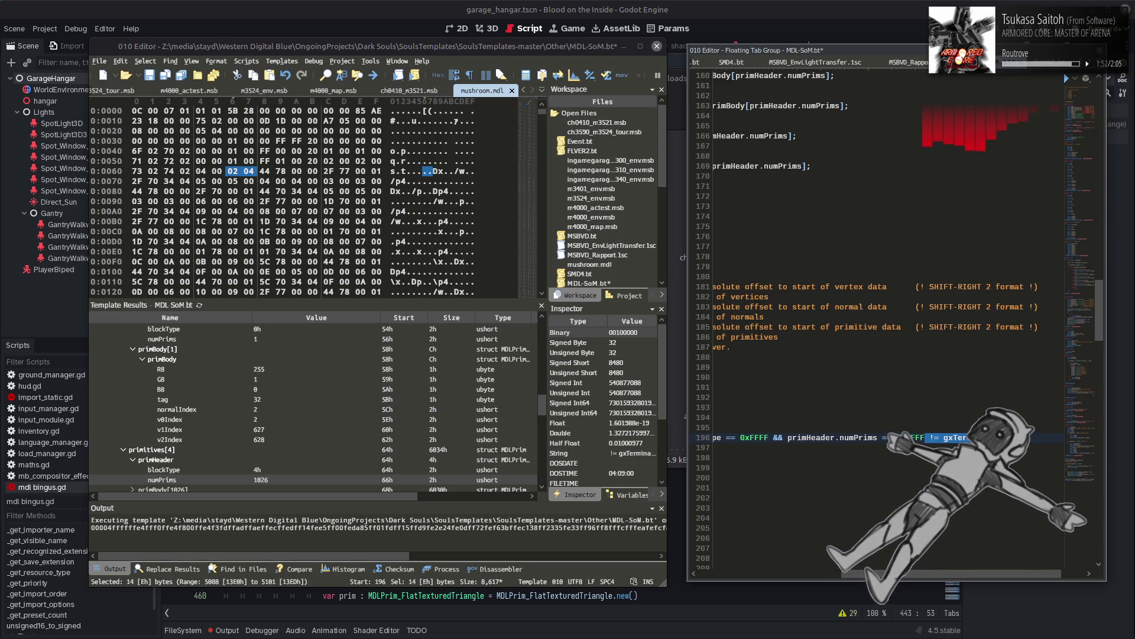
{"action": "key", "text": "Delete"}
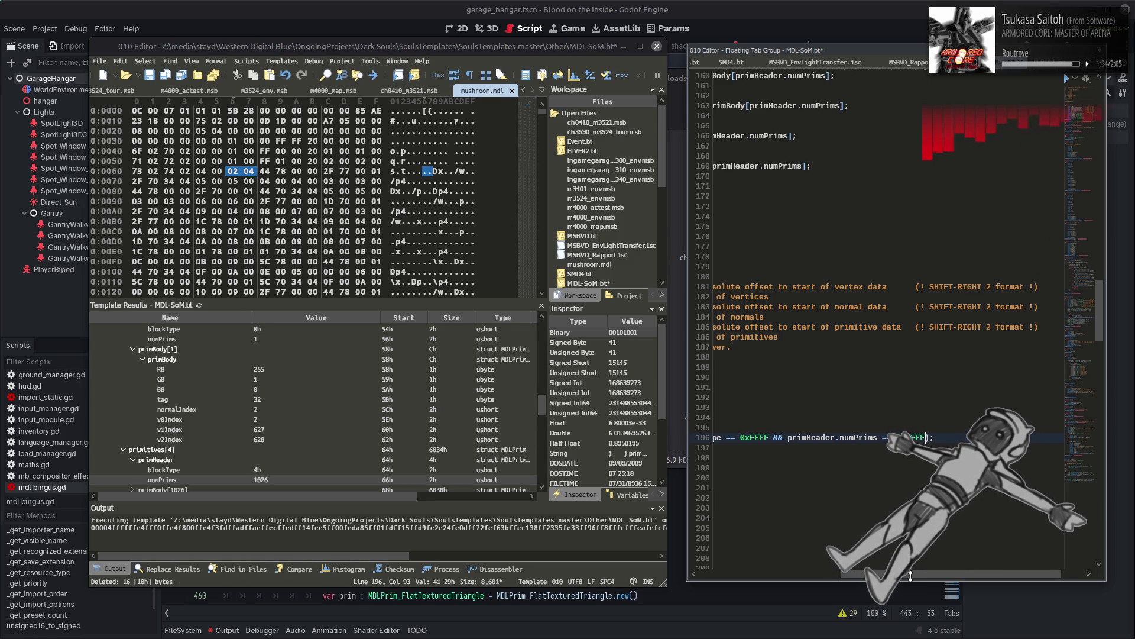
Step: Prefix the second primHeader with 'primitive.' and save MDL-SoM.bt
{"action": "left_click_drag", "start_coordinate": [911, 579], "coordinate": [856, 574]}
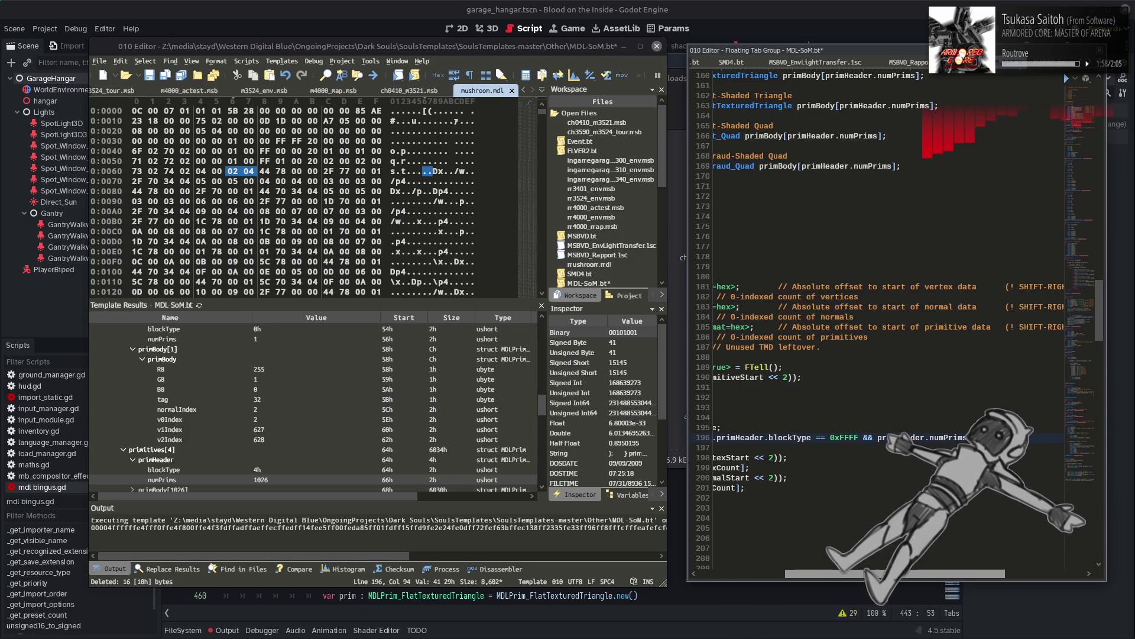
{"action": "scroll", "coordinate": [839, 517], "scroll_direction": "left", "scroll_amount": 5}
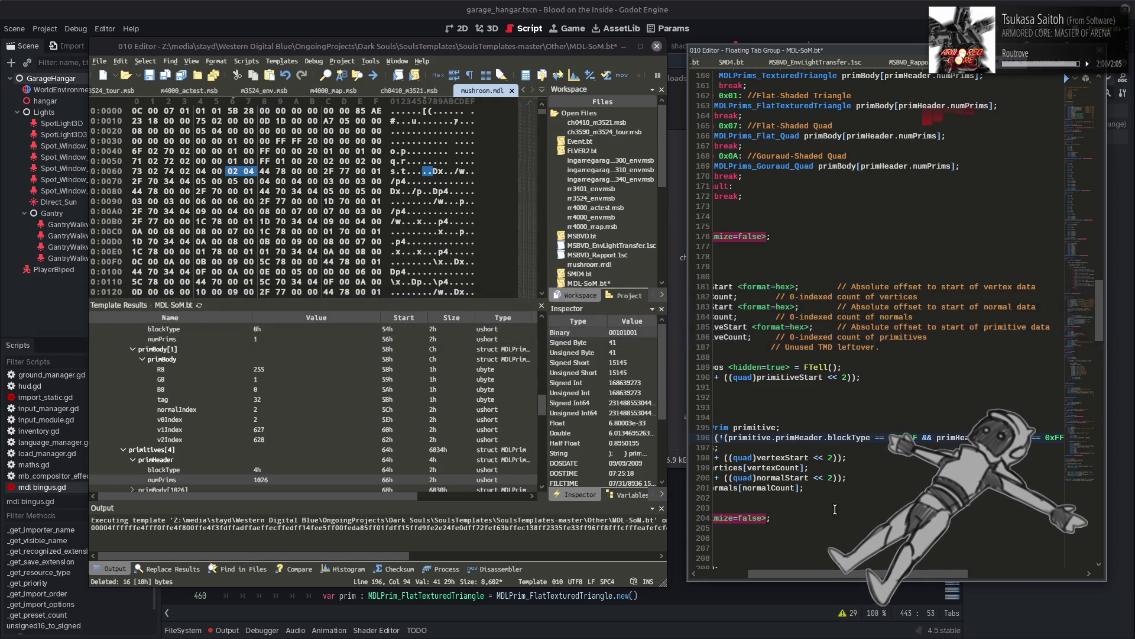
{"action": "left_click", "coordinate": [884, 465]}
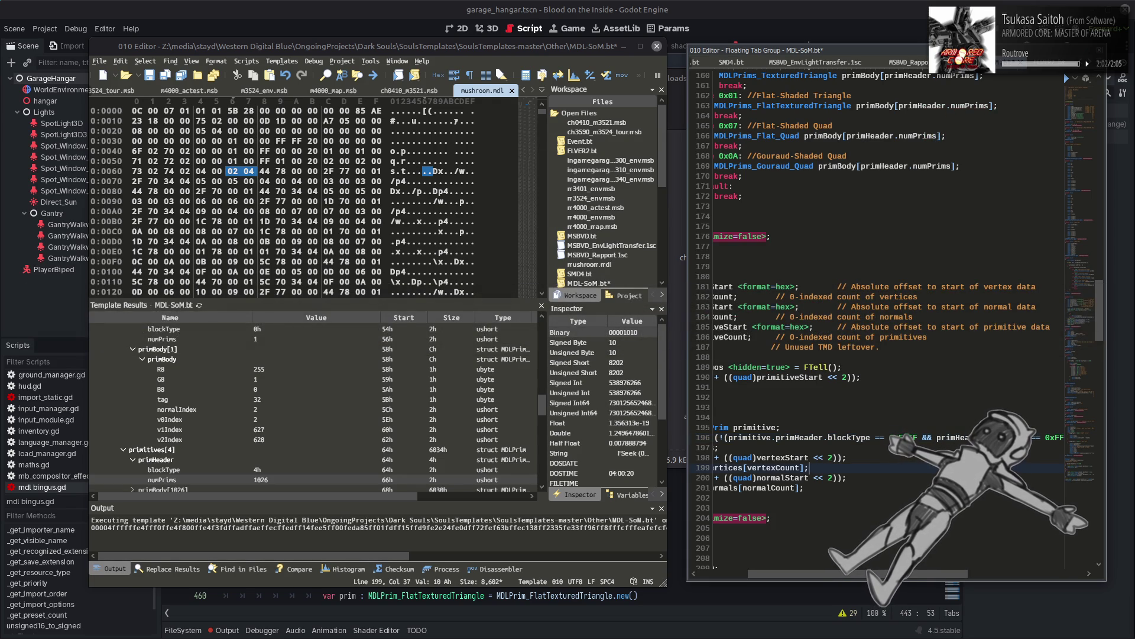
{"action": "double_click", "coordinate": [766, 437]}
{"action": "key", "text": "ctrl+c"}
{"action": "left_click", "coordinate": [939, 437]}
{"action": "key", "text": "ctrl+v"}
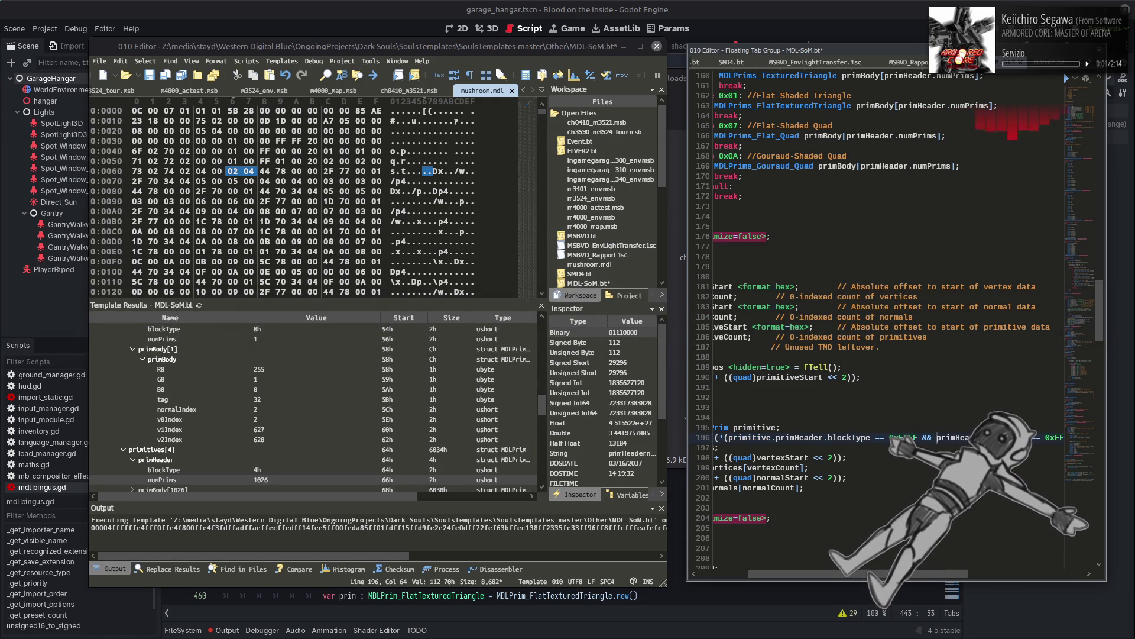
{"action": "left_click_drag", "start_coordinate": [954, 573], "coordinate": [1028, 573]}
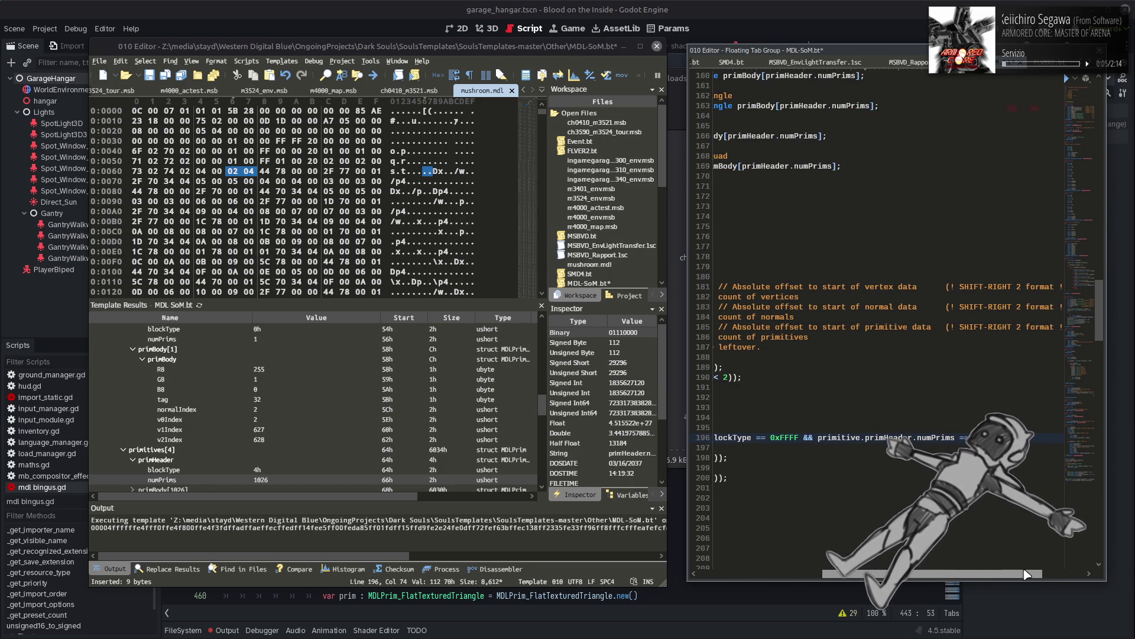
{"action": "left_click", "coordinate": [1014, 437]}
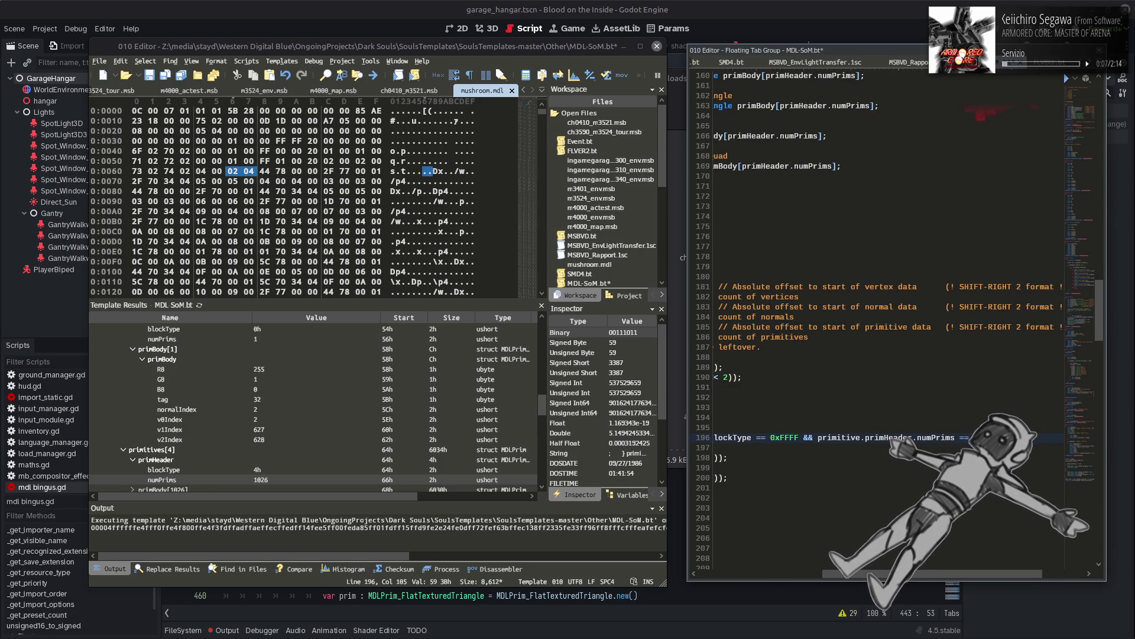
{"action": "left_click_drag", "start_coordinate": [1005, 574], "coordinate": [881, 574]}
{"action": "left_click", "coordinate": [869, 419]}
{"action": "key", "text": "ctrl+s"}
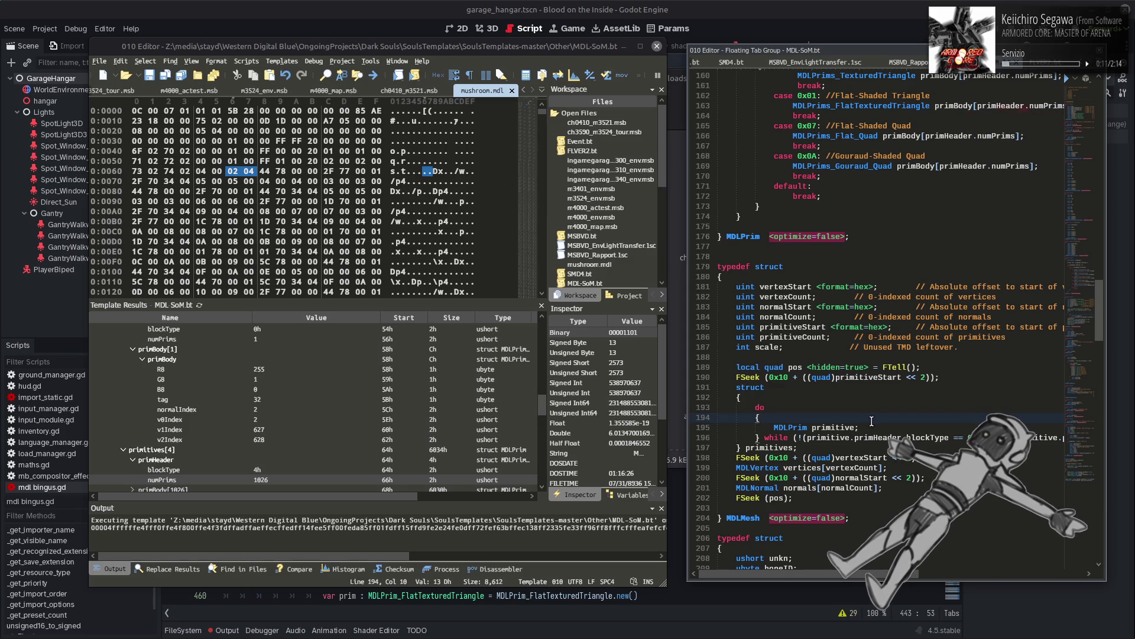
Step: Run MDL-SoM.bt on mushroom.mdl past the optimize warning and expand meshes > primitives
{"action": "left_click", "coordinate": [200, 305]}
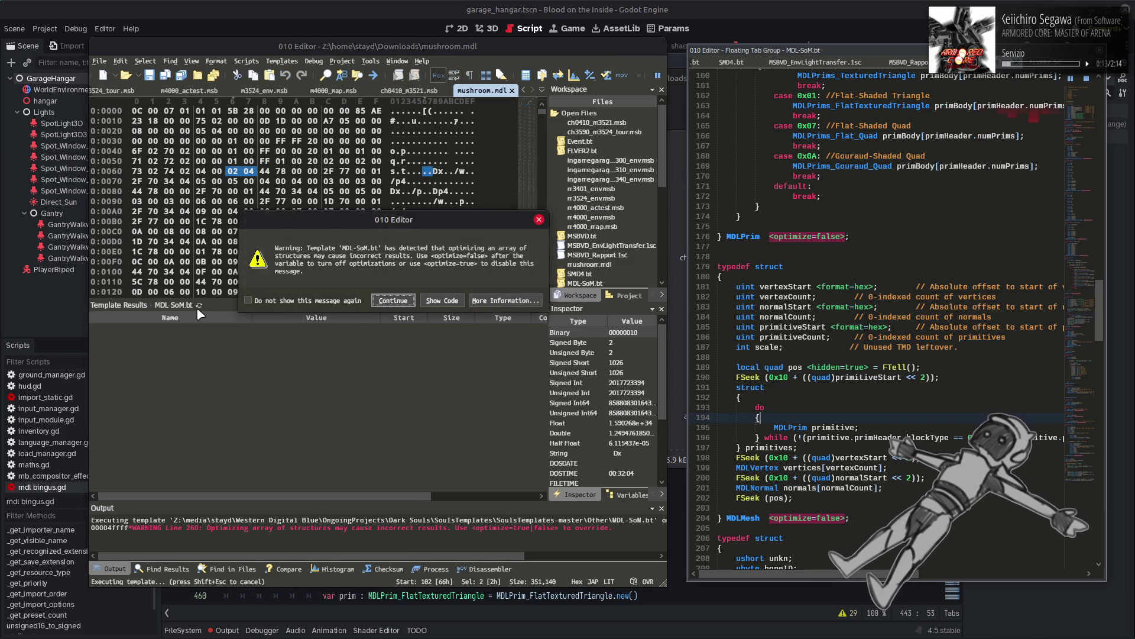
{"action": "left_click", "coordinate": [393, 301]}
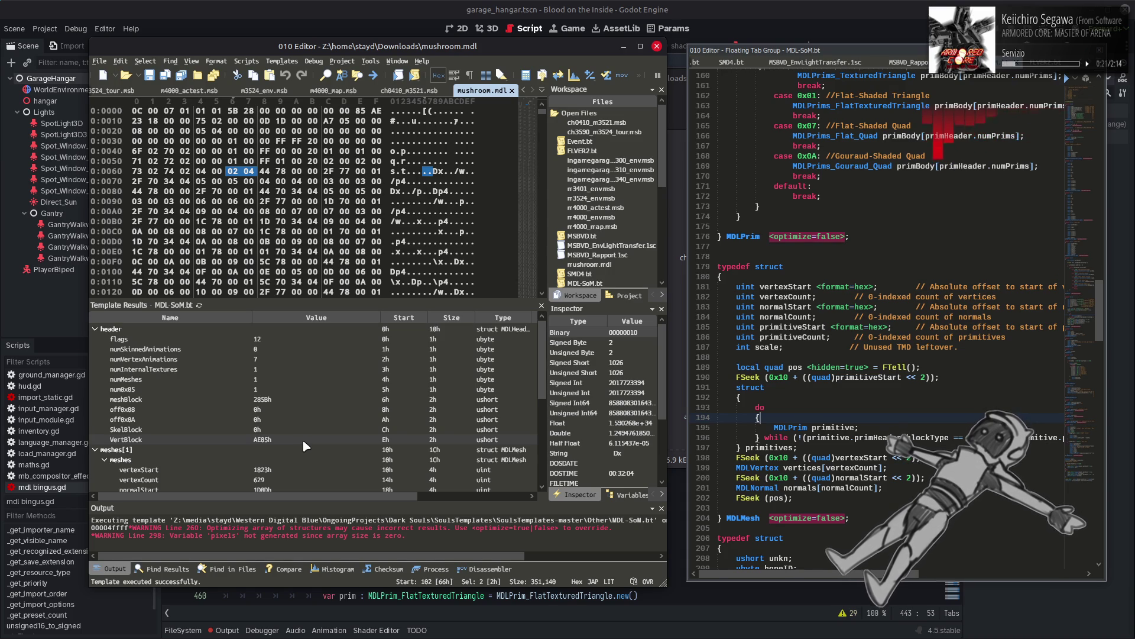
{"action": "left_click", "coordinate": [104, 459]}
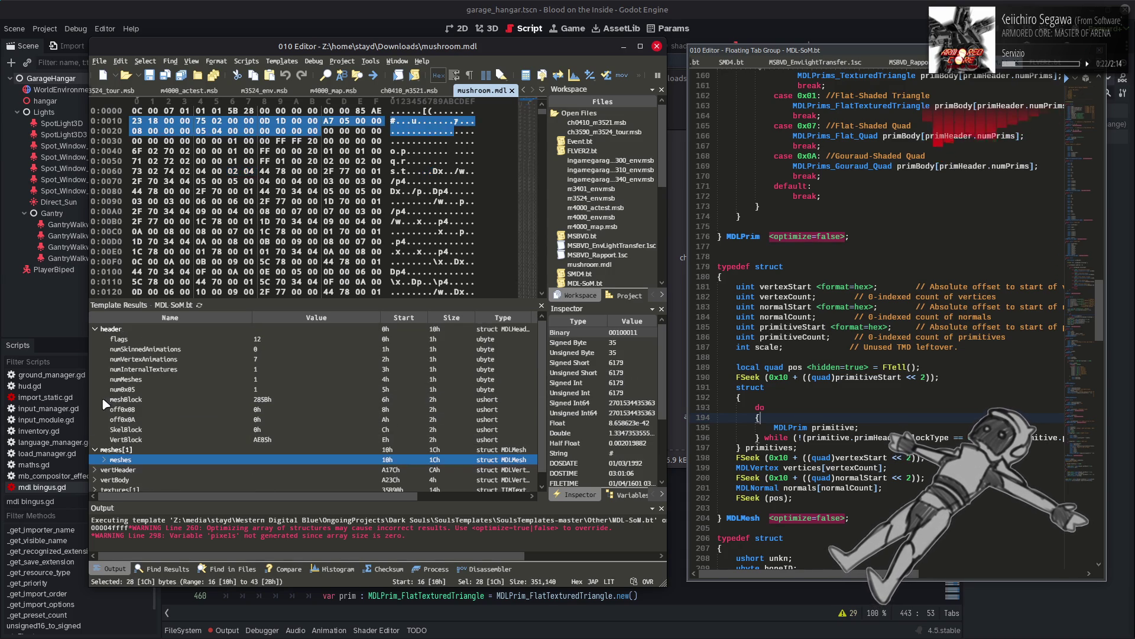
{"action": "left_click", "coordinate": [105, 459]}
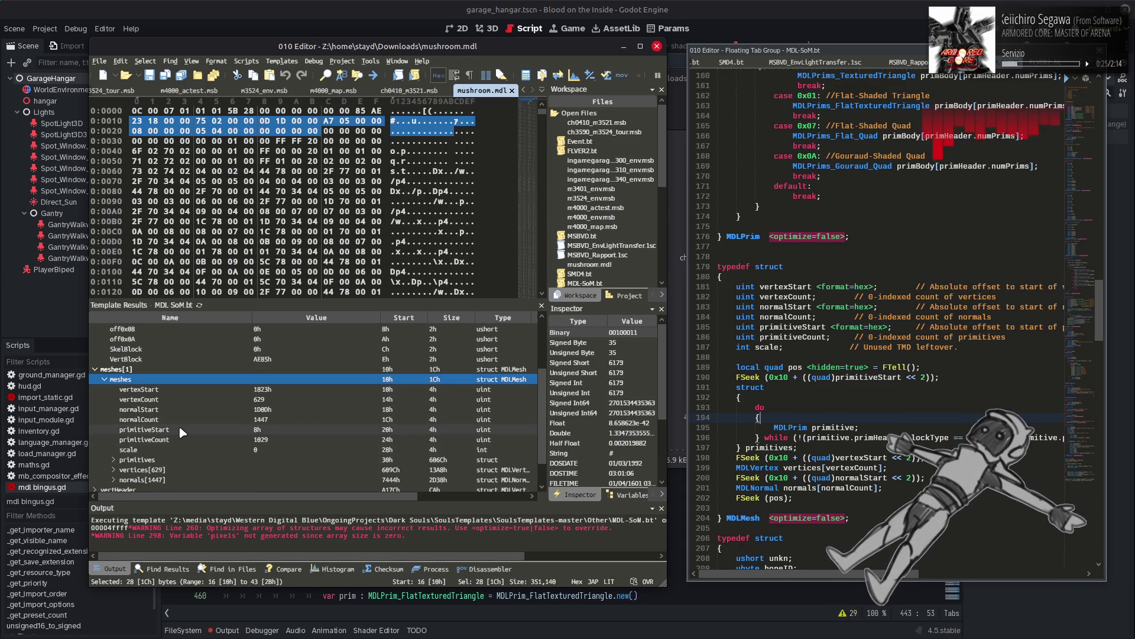
{"action": "scroll", "coordinate": [182, 432], "scroll_direction": "down", "scroll_amount": 1}
{"action": "left_click", "coordinate": [114, 438]}
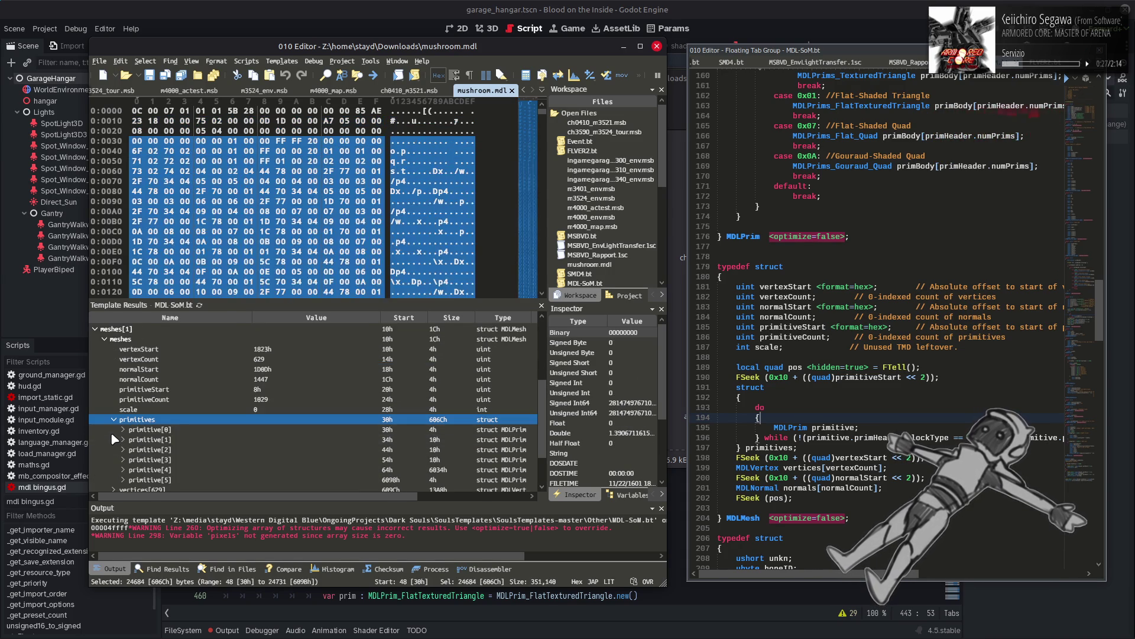
{"action": "scroll", "coordinate": [111, 432], "scroll_direction": "down", "scroll_amount": 1}
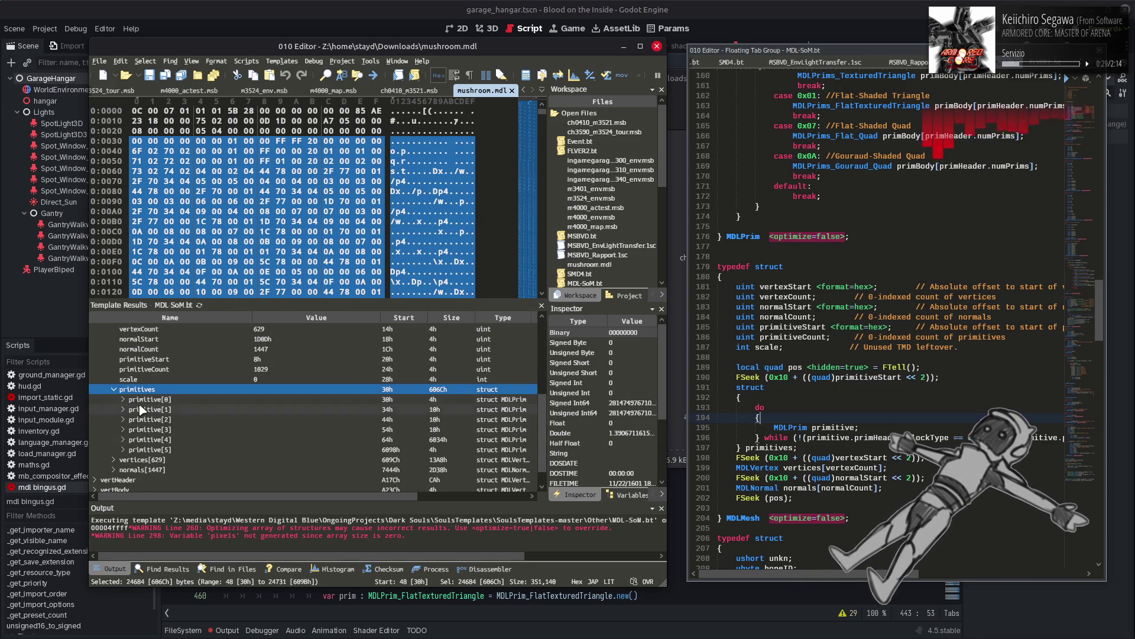
Step: Expand primitive[5]'s primHeader to check its FFFFh / 65535 terminator values, then select primitive[3]
{"action": "left_click", "coordinate": [141, 401]}
{"action": "left_click", "coordinate": [145, 449]}
{"action": "left_click", "coordinate": [123, 450]}
{"action": "left_click", "coordinate": [132, 459]}
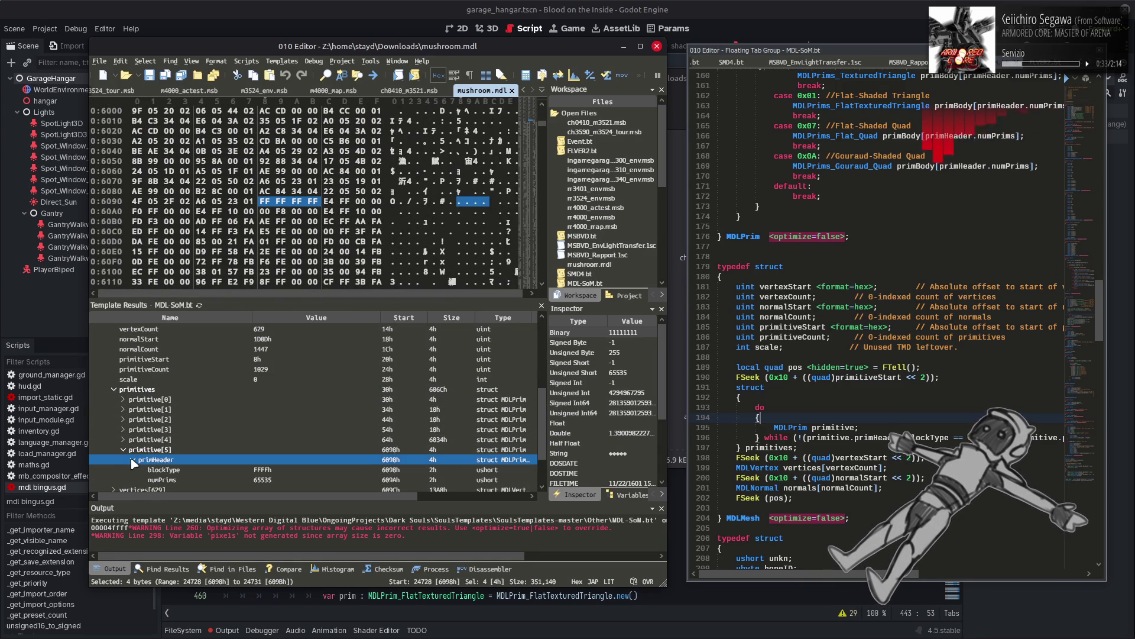
{"action": "scroll", "coordinate": [133, 463], "scroll_direction": "down", "scroll_amount": 1}
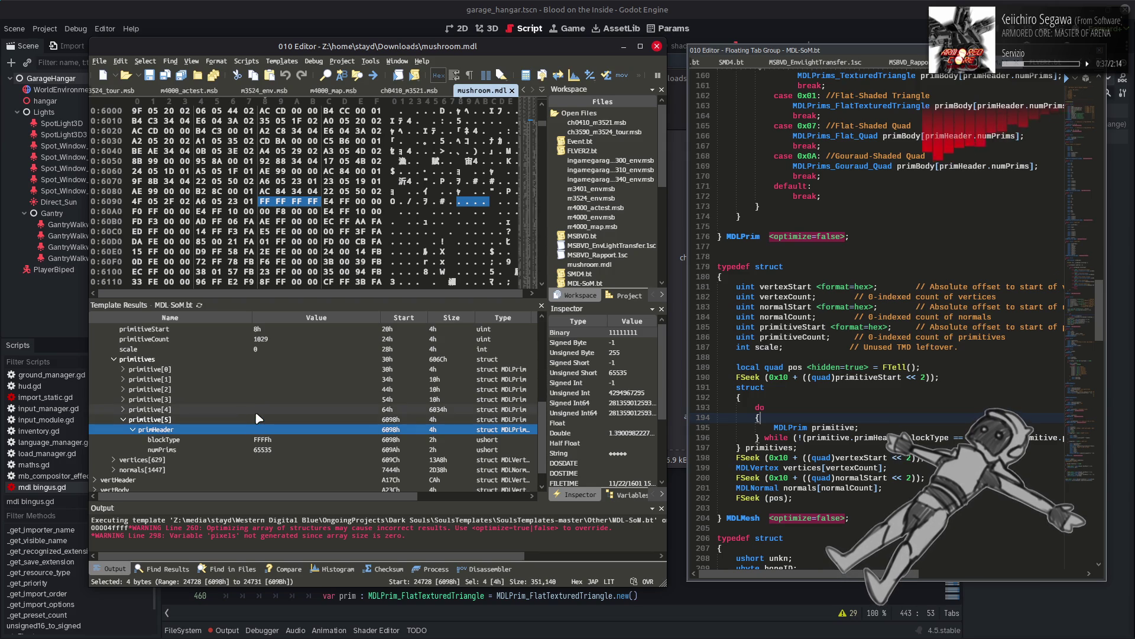
{"action": "left_click", "coordinate": [123, 420]}
{"action": "left_click", "coordinate": [125, 417]}
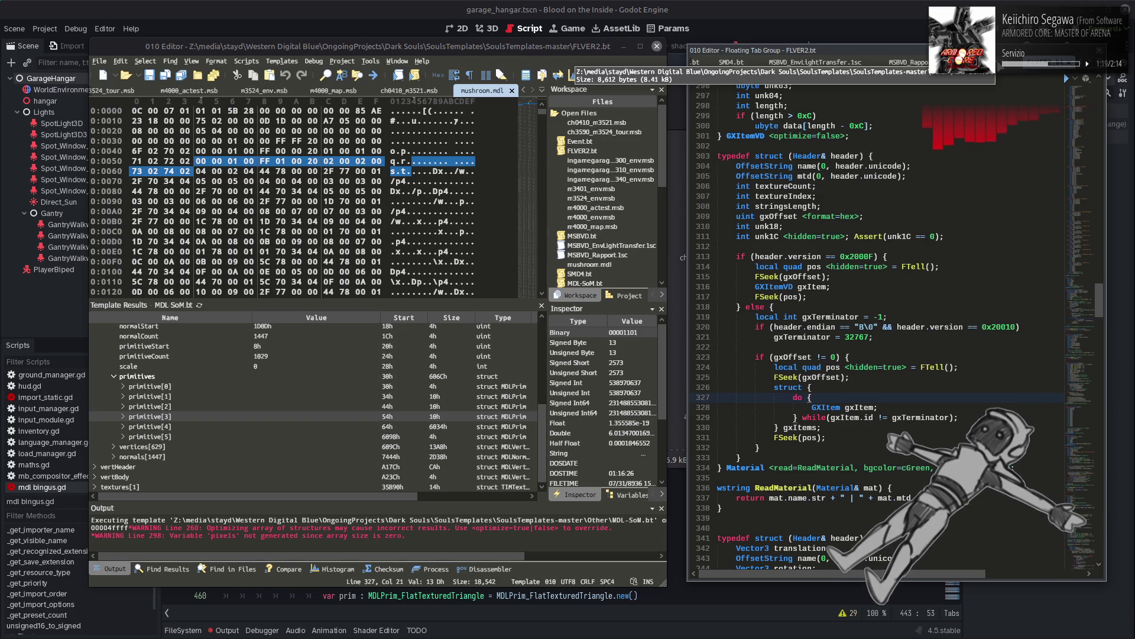
Step: Switch the floating code view back to MDL-SoM.bt and move to the browser window
{"action": "left_click", "coordinate": [698, 62]}
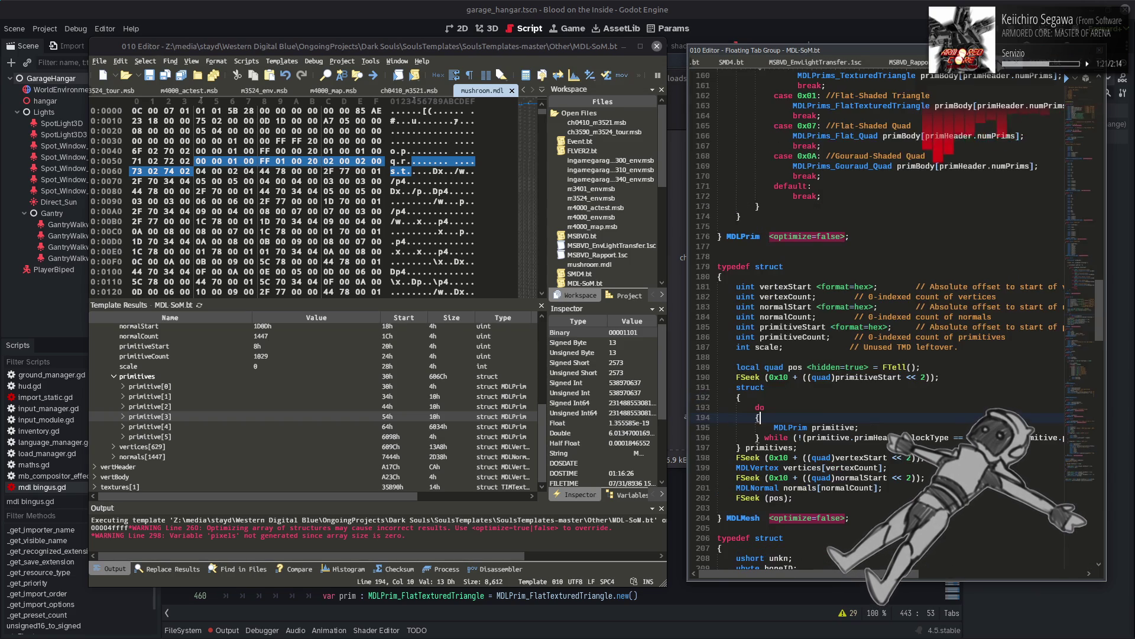
{"action": "key", "text": "alt+Tab"}
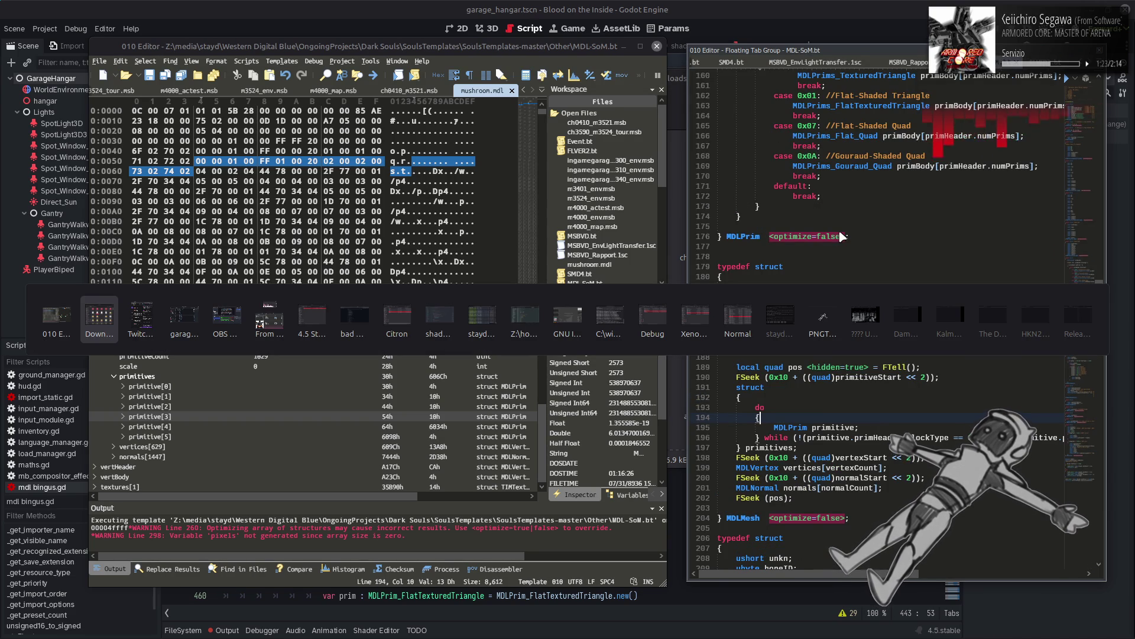
{"action": "key", "text": "alt+Tab"}
{"action": "key", "text": "alt+Tab"}
{"action": "key", "text": "alt+Tab"}
{"action": "key", "text": "alt+Tab"}
{"action": "key", "text": "alt+Tab"}
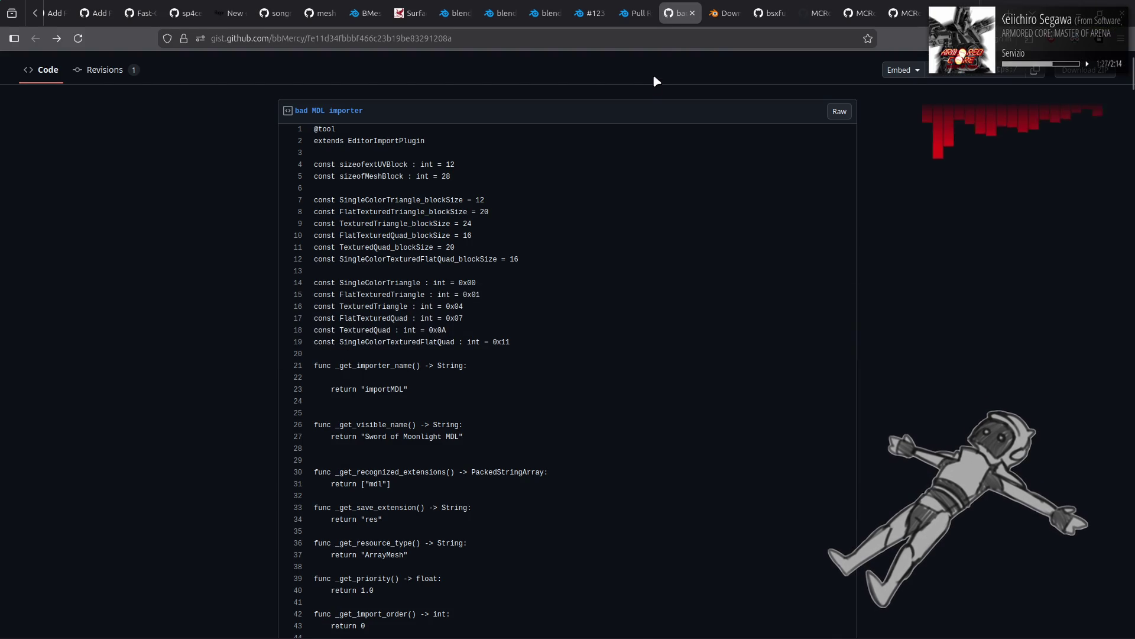
Step: Close the gist tab and search 'c do while vs while do' in a new tab
{"action": "left_click", "coordinate": [692, 13]}
{"action": "right_click", "coordinate": [636, 17]}
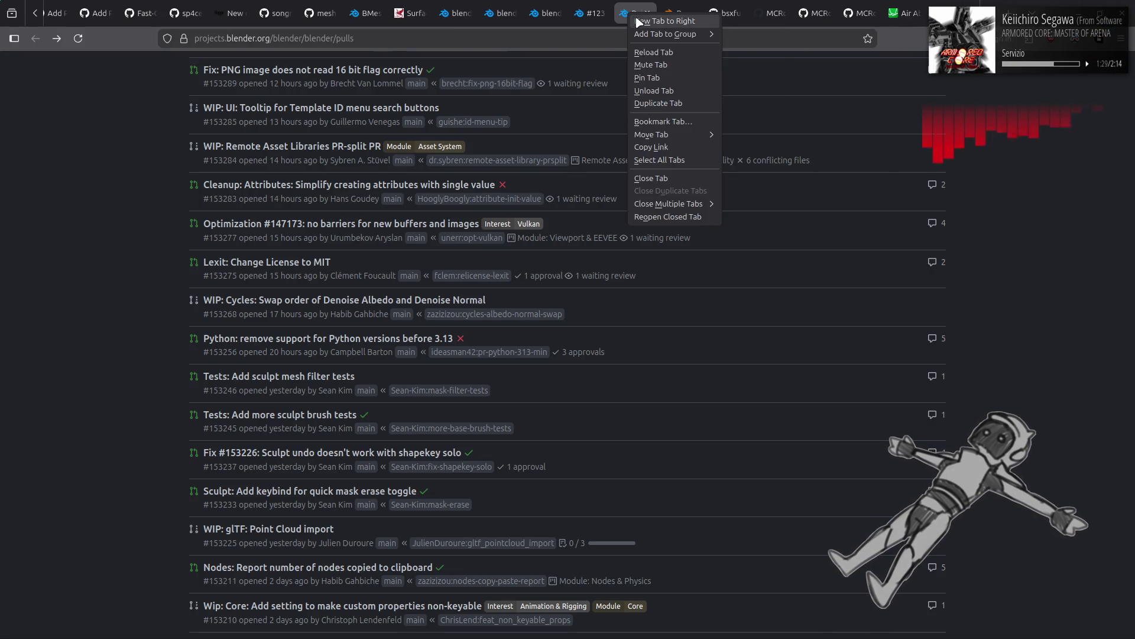
{"action": "left_click", "coordinate": [665, 21]}
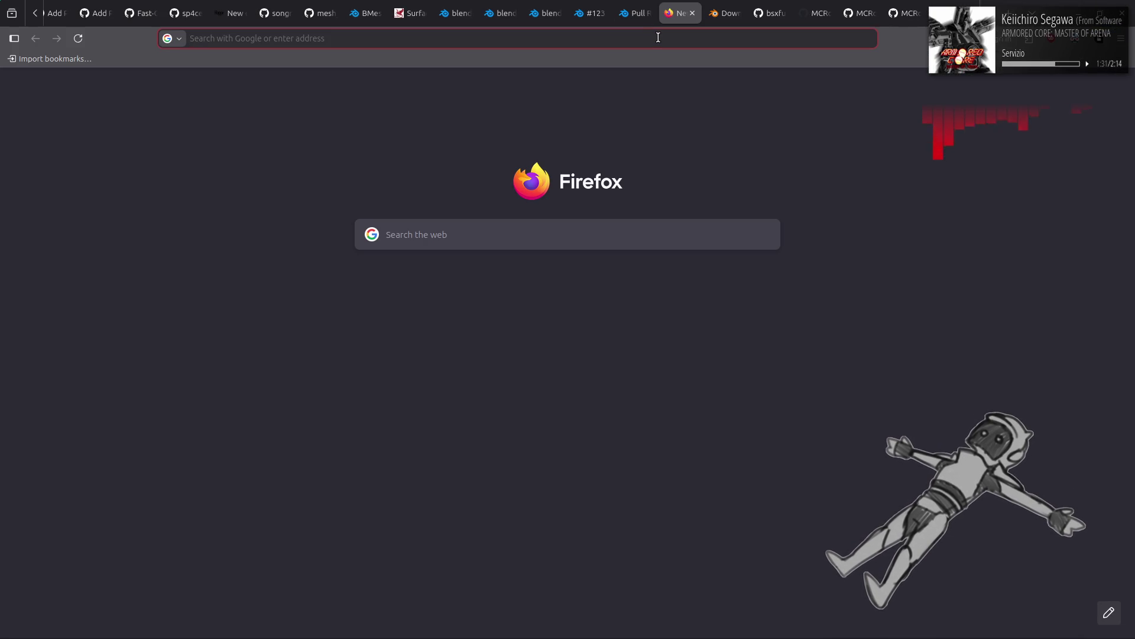
{"action": "type", "text": "c do"}
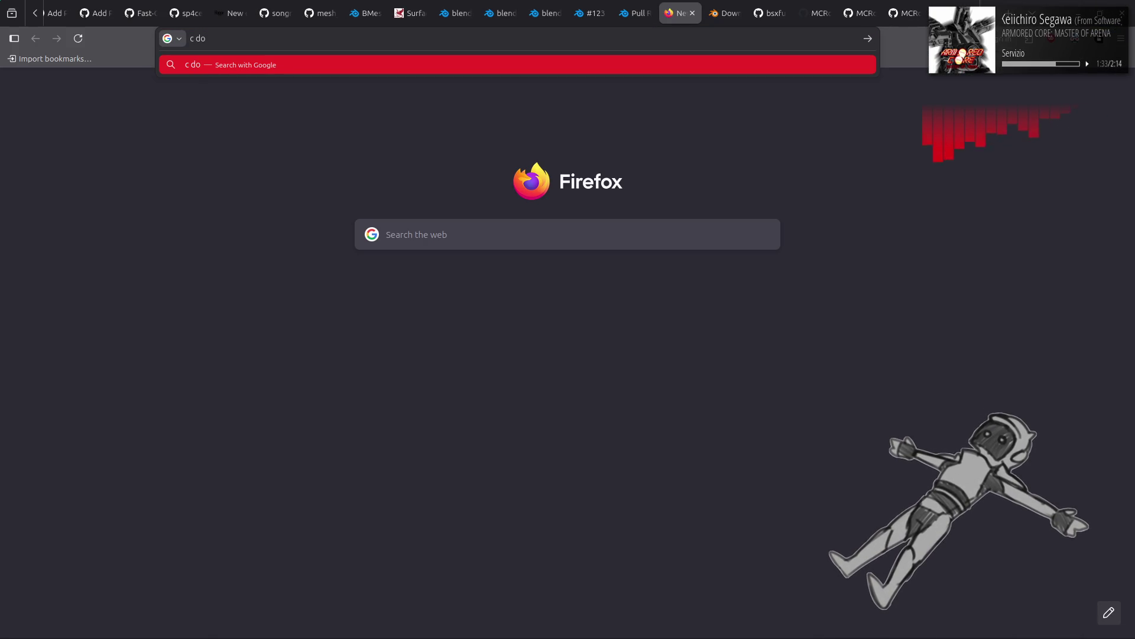
{"action": "type", "text": " while vs while"}
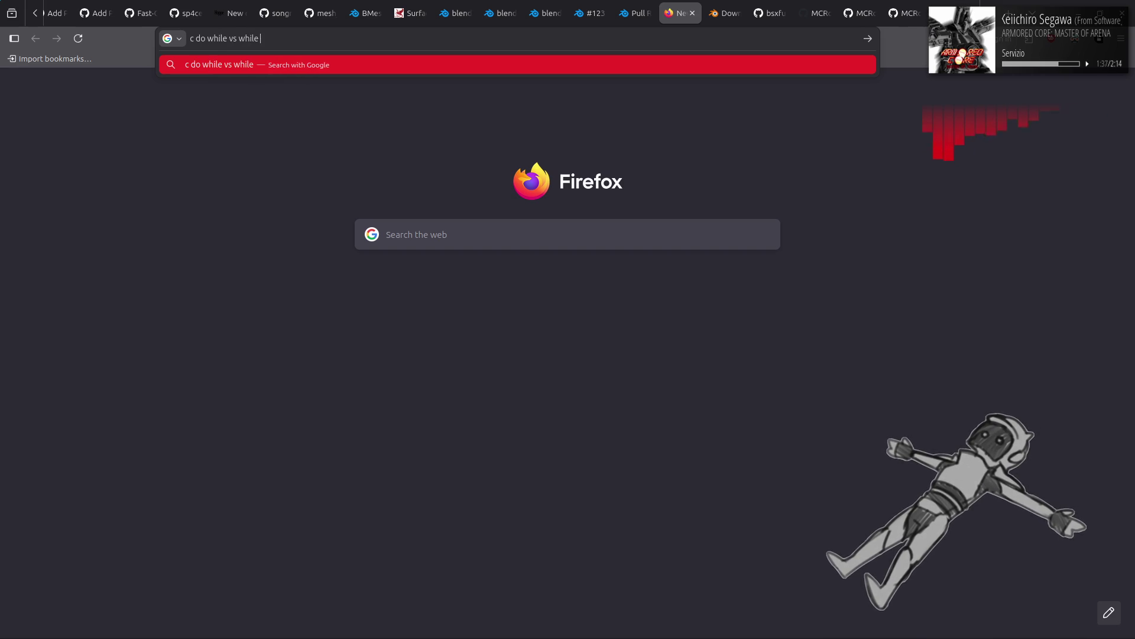
{"action": "type", "text": " do"}
{"action": "key", "text": "Return"}
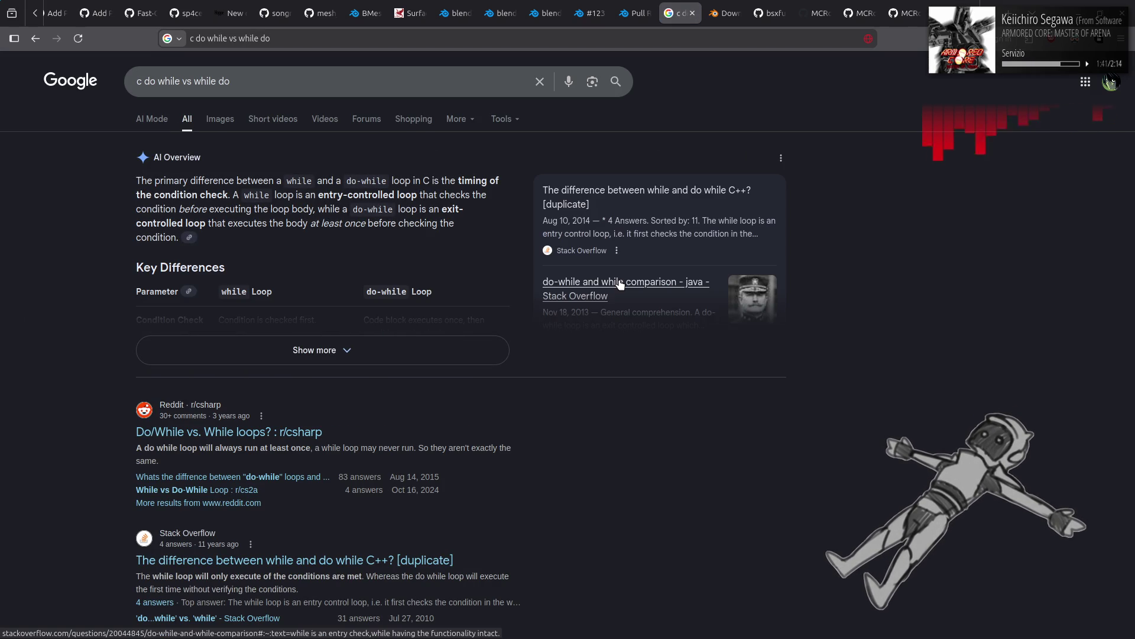
Step: Expand the full AI overview answer, read its C examples, then return to 010 Editor
{"action": "left_click", "coordinate": [456, 350]}
{"action": "scroll", "coordinate": [265, 341], "scroll_direction": "down", "scroll_amount": 5}
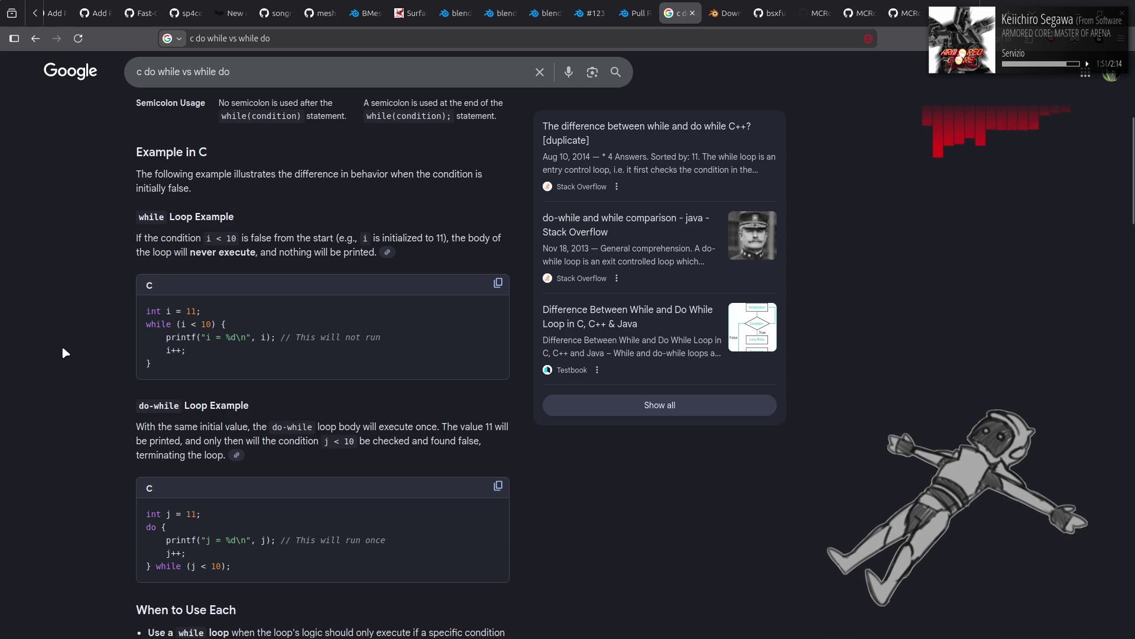
{"action": "scroll", "coordinate": [62, 348], "scroll_direction": "down", "scroll_amount": 3}
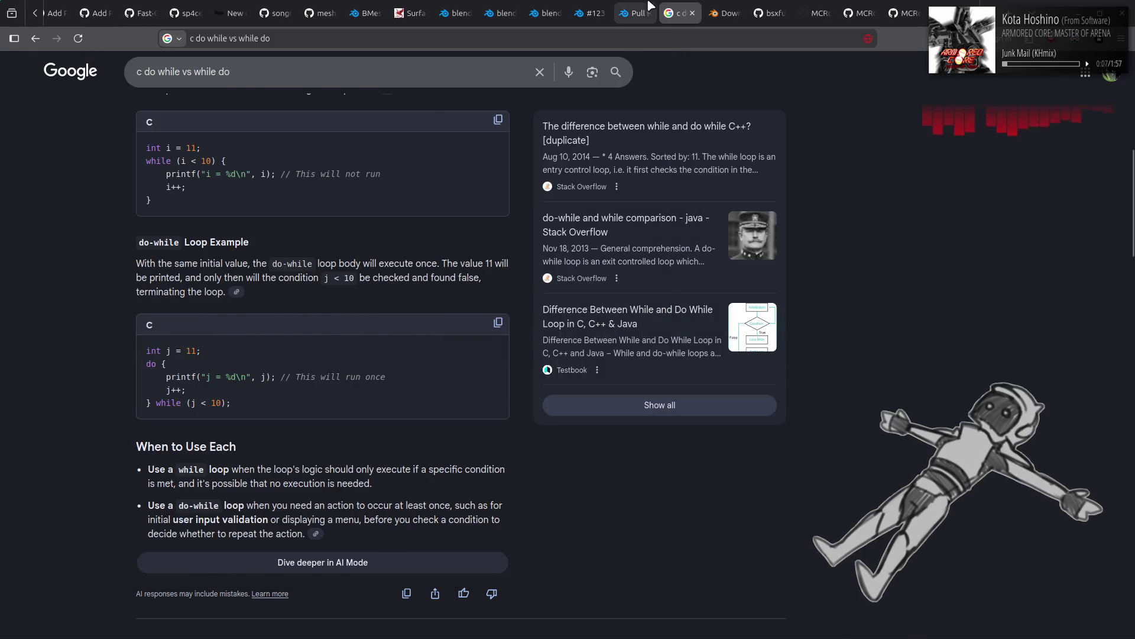
{"action": "left_click", "coordinate": [650, 12]}
{"action": "key", "text": "alt+Tab"}
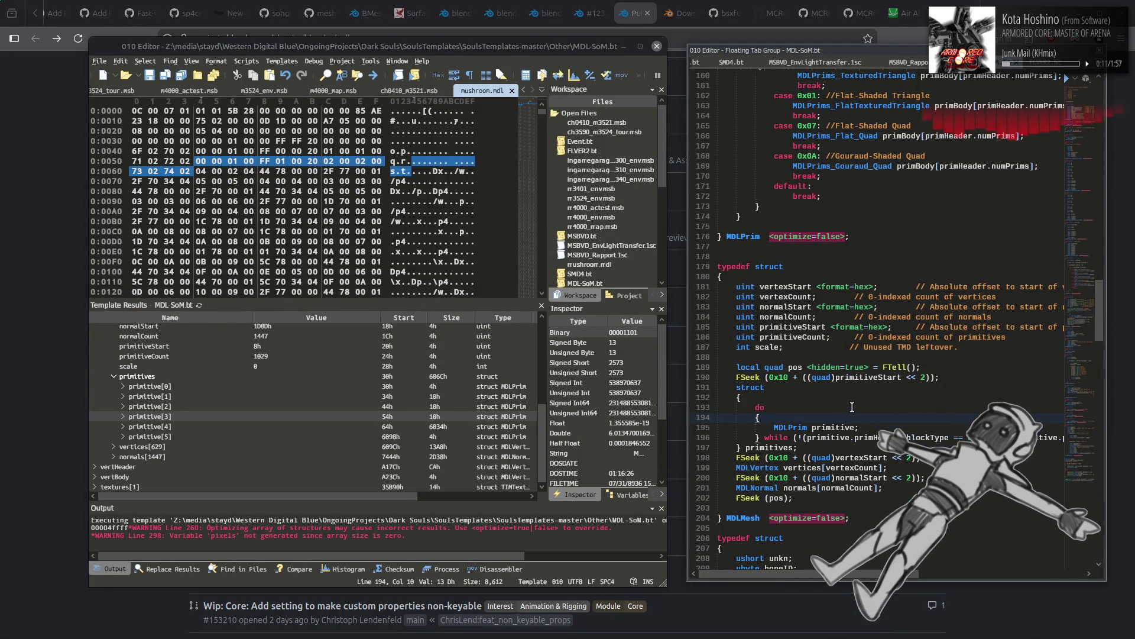
Step: Review the primitive declaration and loop lines 195–204 in MDL-SoM.bt
{"action": "left_click_drag", "start_coordinate": [867, 430], "coordinate": [773, 429]}
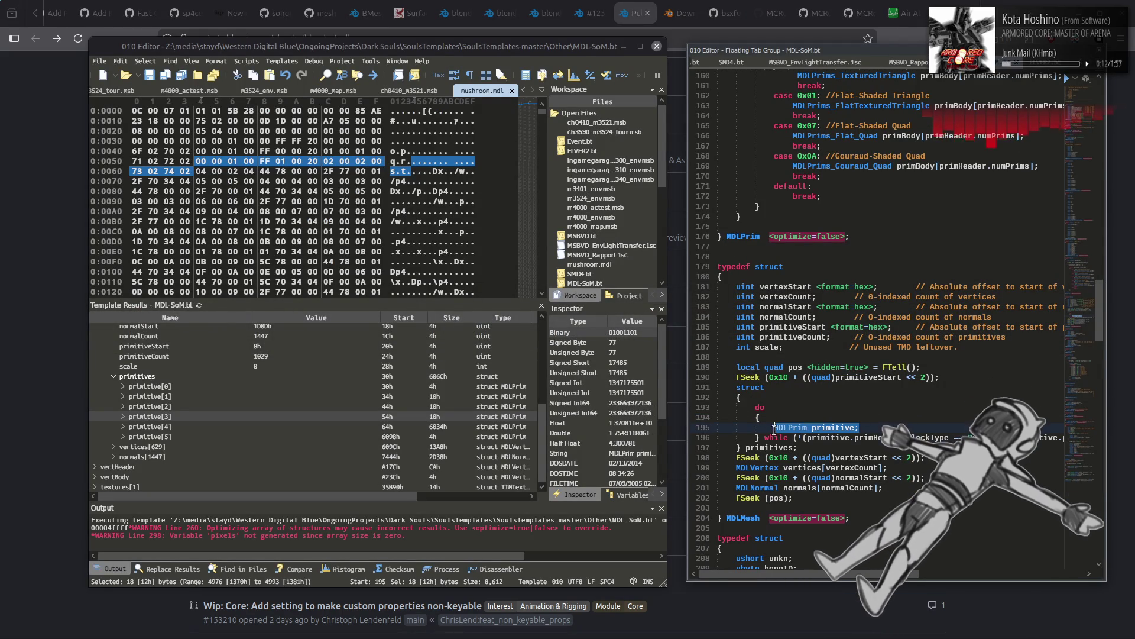
{"action": "left_click", "coordinate": [814, 449]}
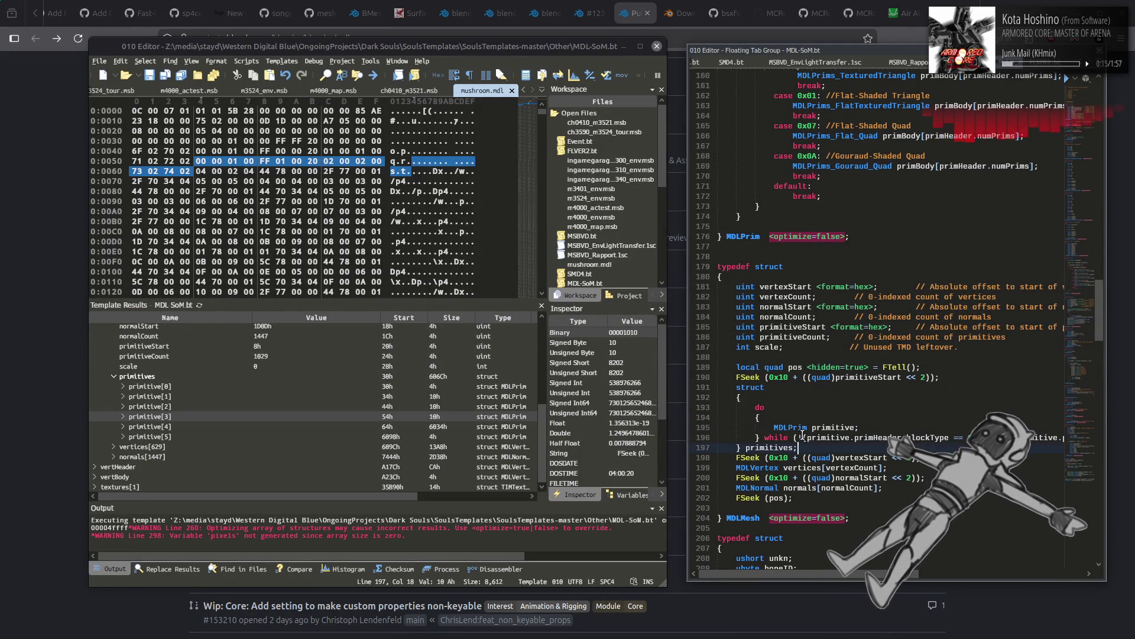
{"action": "left_click_drag", "start_coordinate": [796, 437], "coordinate": [1006, 439]}
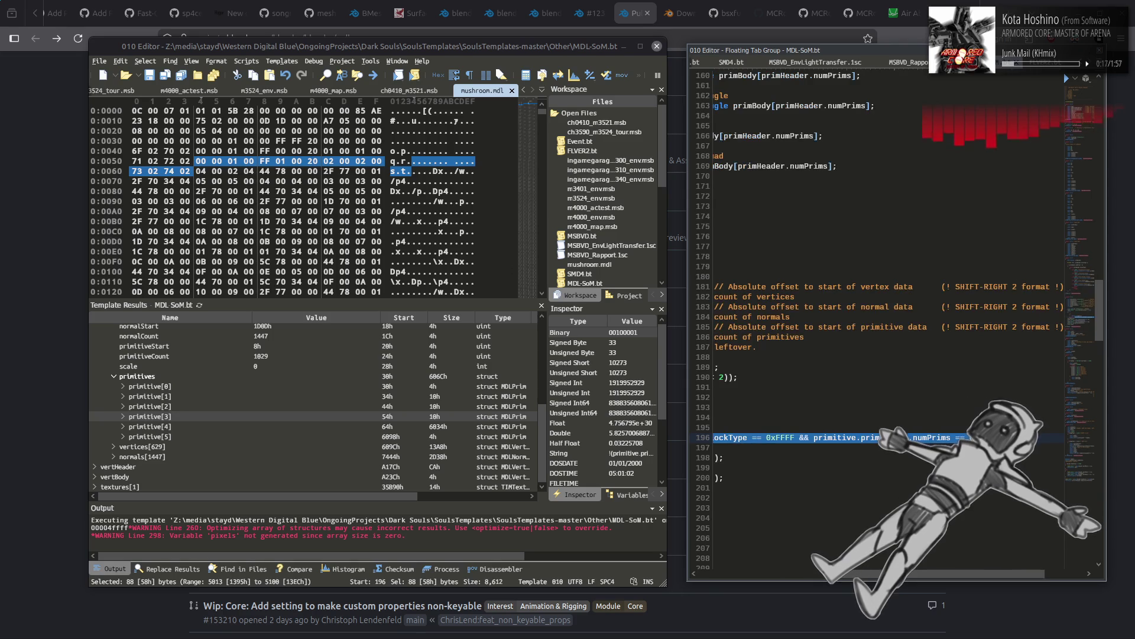
{"action": "left_click", "coordinate": [823, 515]}
{"action": "scroll", "coordinate": [832, 463], "scroll_direction": "left", "scroll_amount": 5}
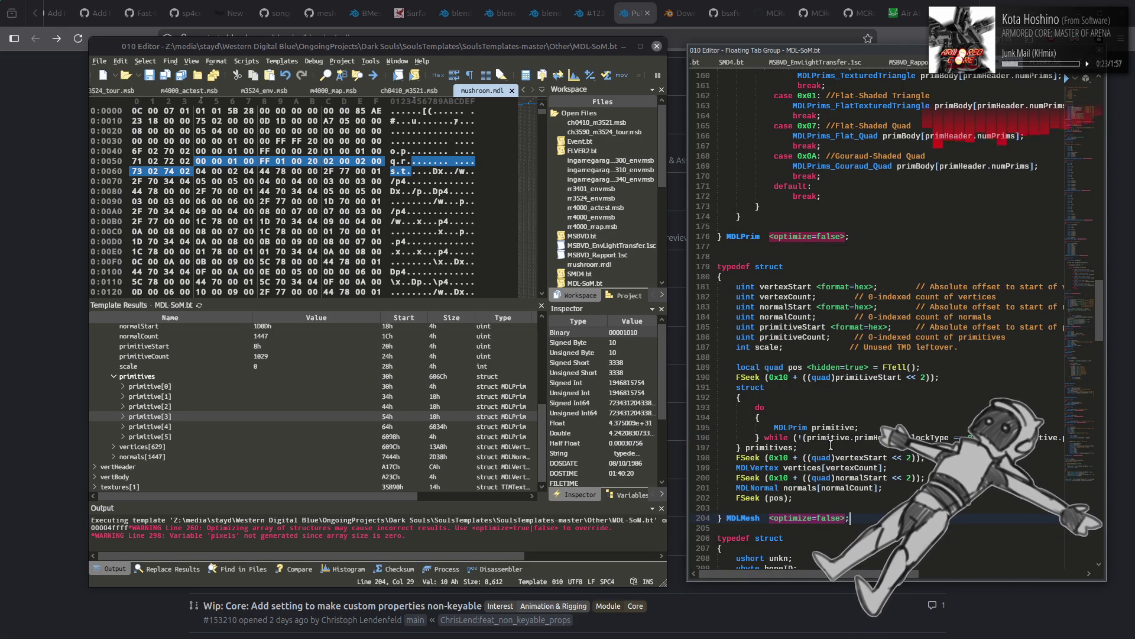
{"action": "left_click", "coordinate": [830, 445]}
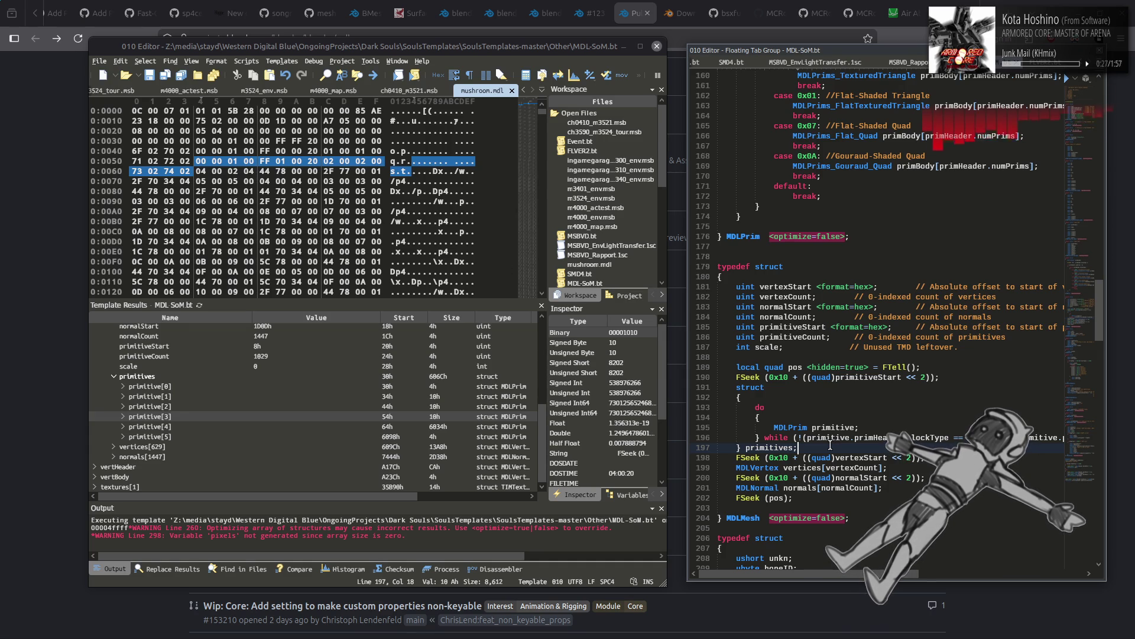
Step: Expand primitive[5]'s primHeader, select blockType, and redo the undone insertion in the template
{"action": "left_click", "coordinate": [124, 436]}
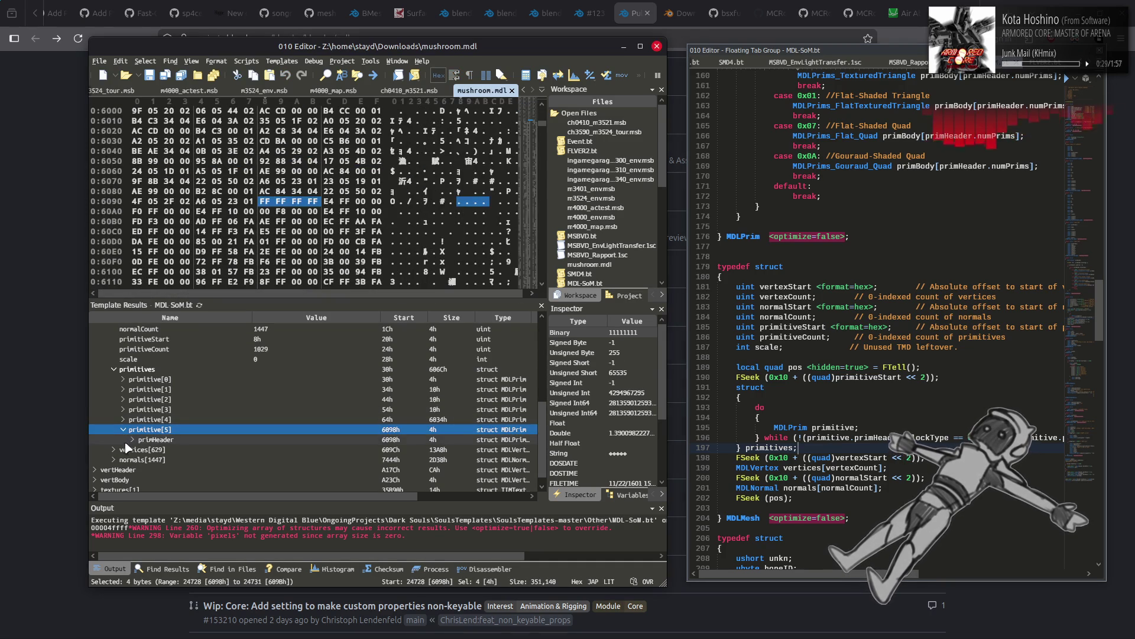
{"action": "left_click", "coordinate": [130, 441]}
{"action": "left_click", "coordinate": [133, 440]}
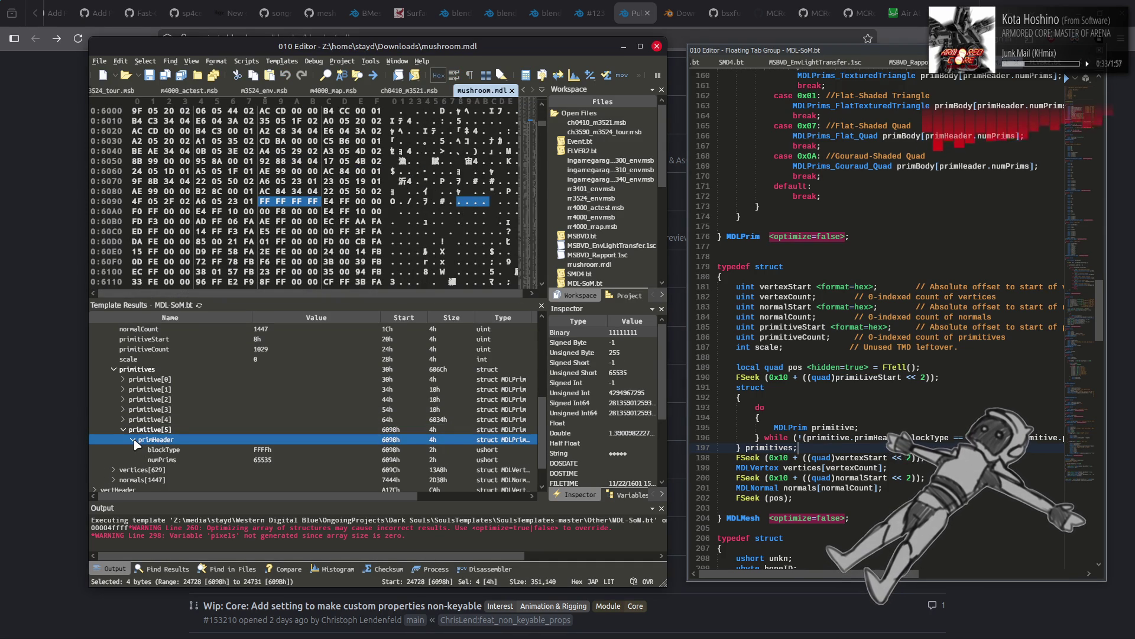
{"action": "left_click", "coordinate": [316, 450]}
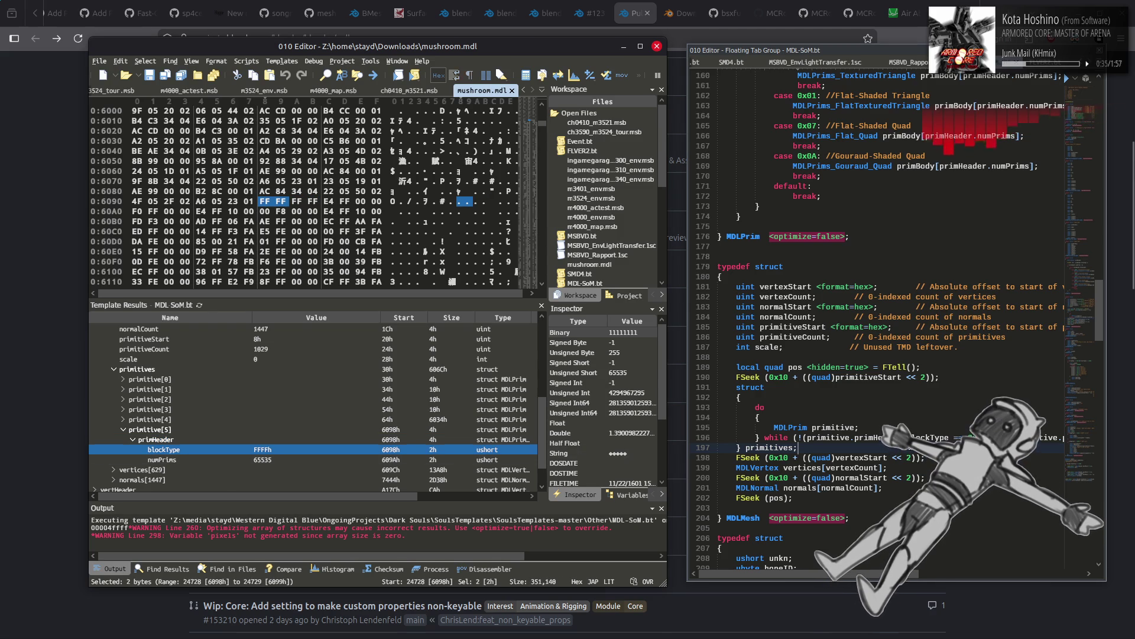
{"action": "left_click", "coordinate": [887, 447]}
{"action": "key", "text": "ctrl+y"}
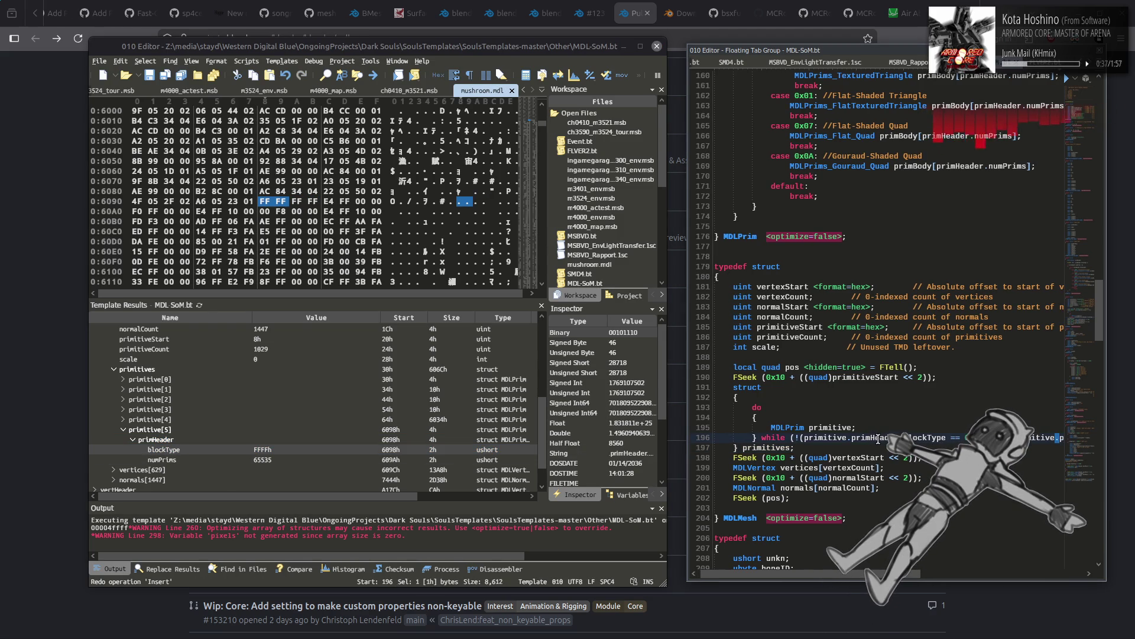
Step: Confirm primitive[5]'s numPrims is 65535 and blockType is FFFFh, then collapse it
{"action": "left_click", "coordinate": [243, 430]}
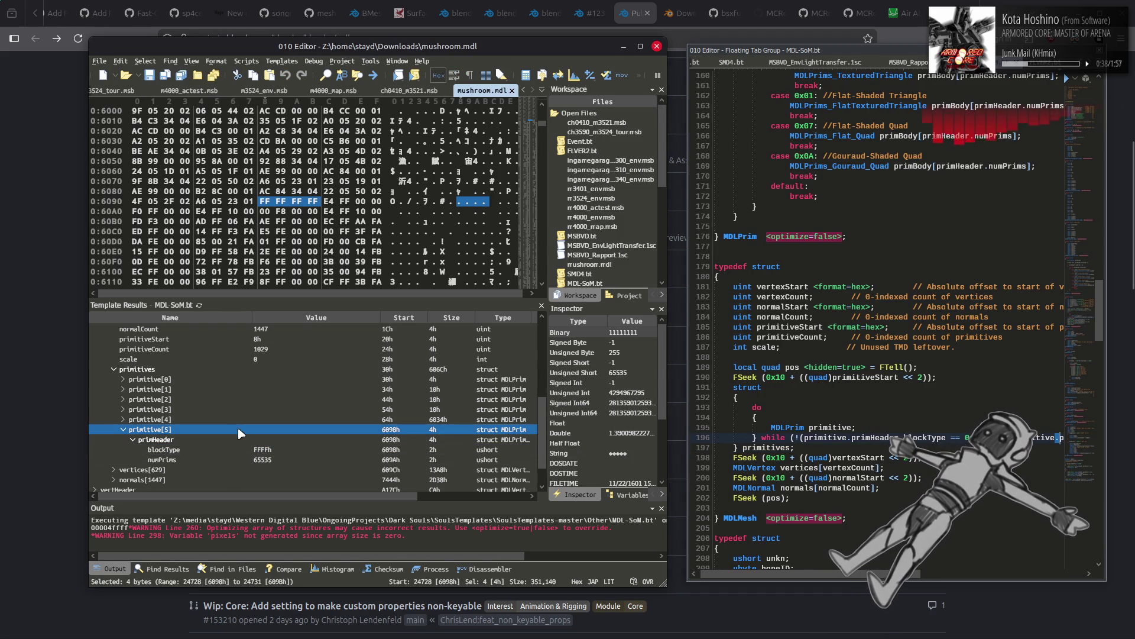
{"action": "left_click", "coordinate": [167, 449]}
{"action": "left_click", "coordinate": [275, 458]}
{"action": "left_click", "coordinate": [279, 451]}
{"action": "left_click", "coordinate": [280, 460]}
{"action": "left_click", "coordinate": [285, 453]}
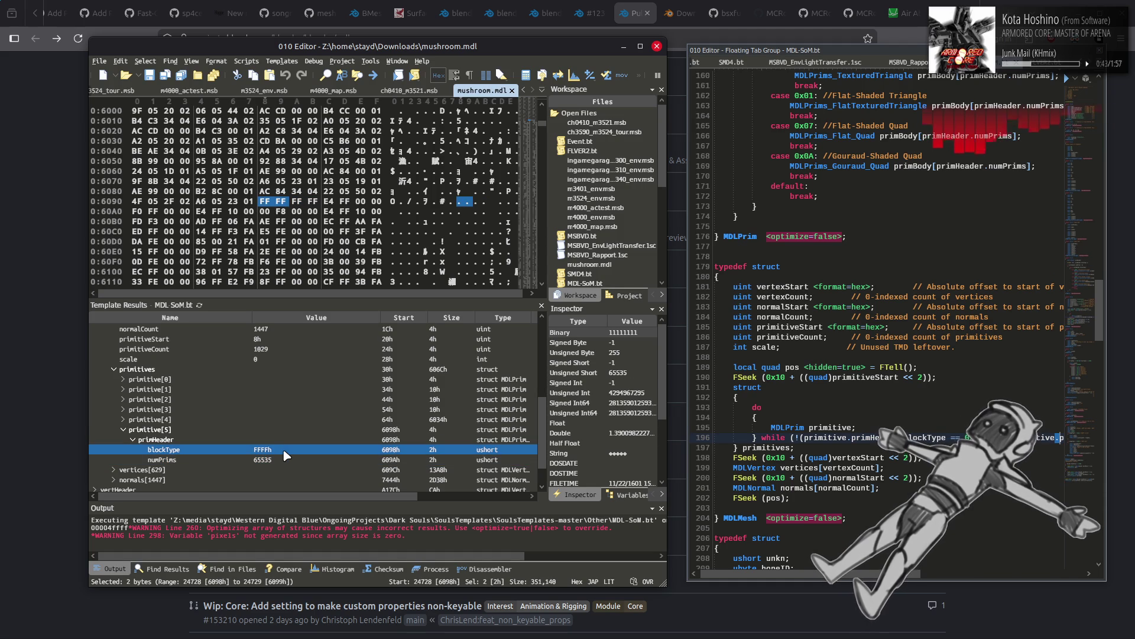
{"action": "left_click", "coordinate": [224, 459]}
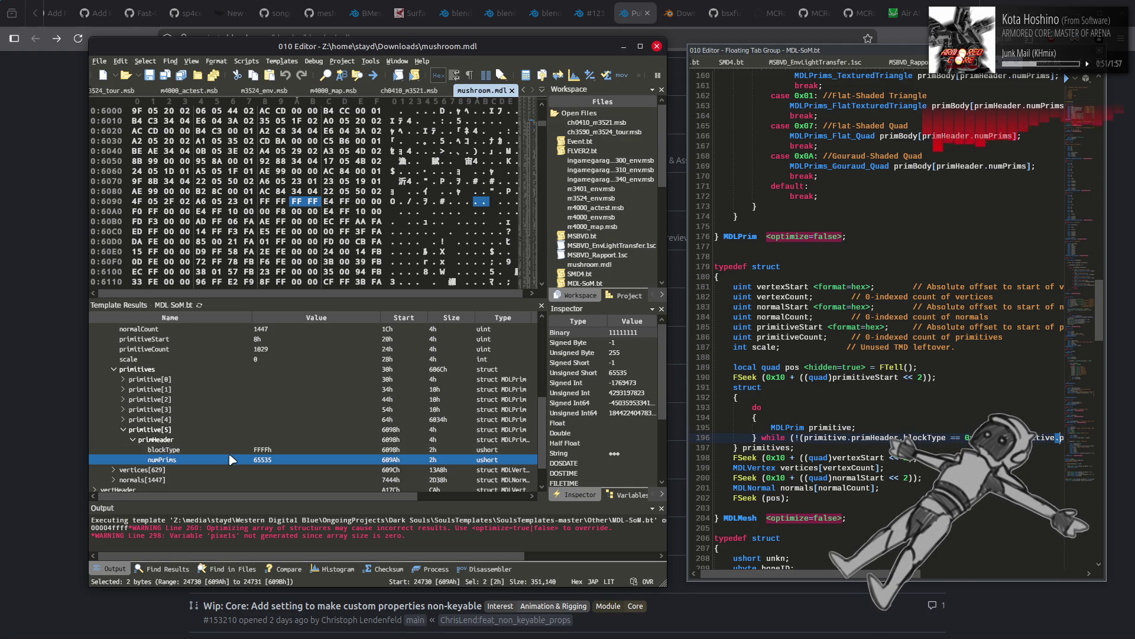
{"action": "left_click", "coordinate": [123, 430]}
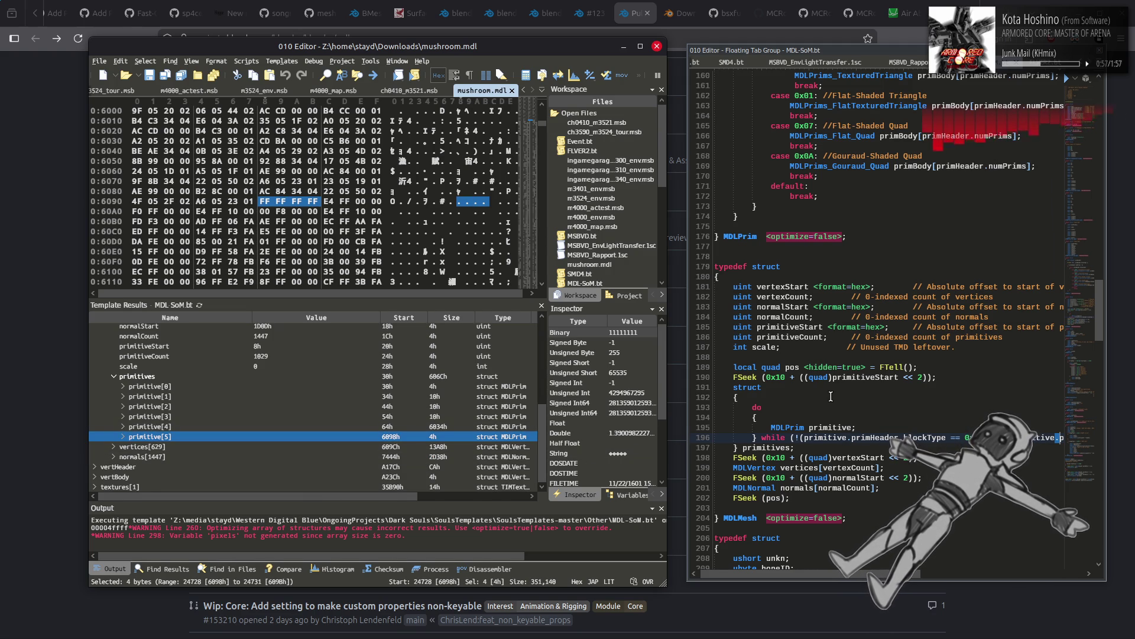
Step: Copy <optimize=false> from line 176 and add it after primitives on line 197
{"action": "left_click", "coordinate": [768, 244]}
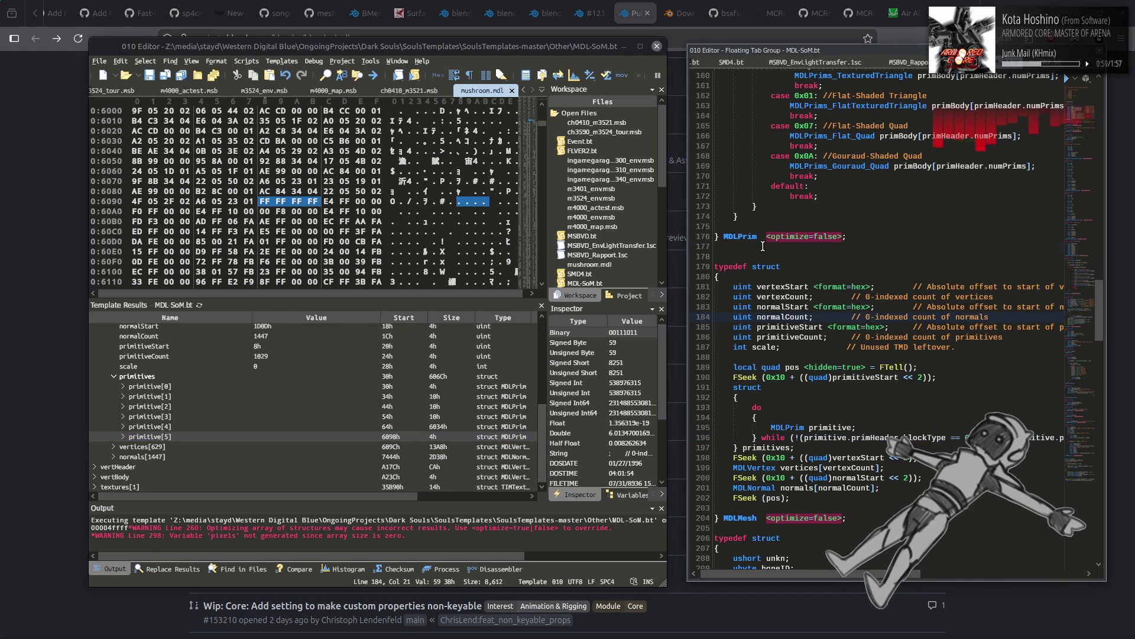
{"action": "left_click_drag", "start_coordinate": [770, 236], "coordinate": [845, 236]}
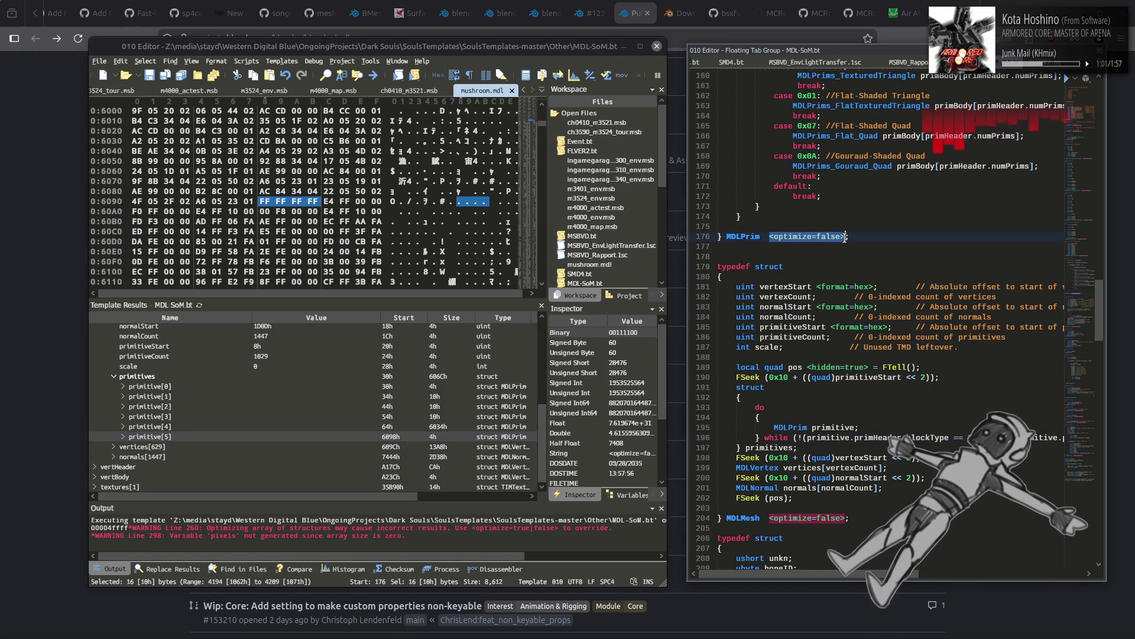
{"action": "key", "text": "ctrl+c"}
{"action": "left_click", "coordinate": [792, 447]}
{"action": "key", "text": "ctrl+v"}
Step: Rerun the template on mushroom.mdl past the optimize warning and check the results
{"action": "left_click", "coordinate": [200, 305]}
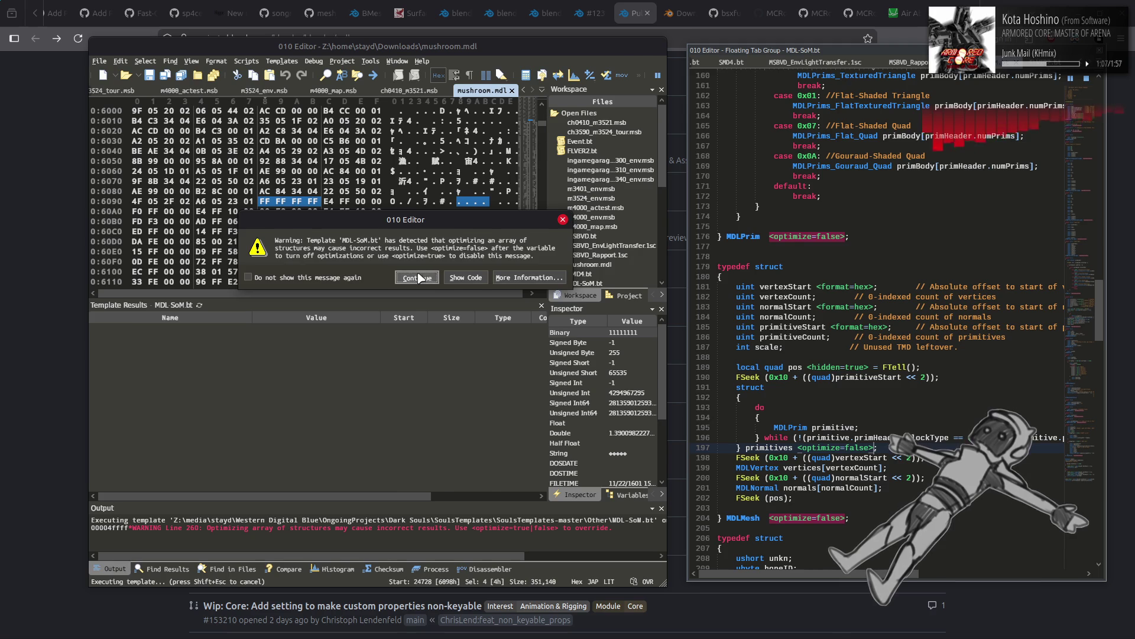
{"action": "left_click", "coordinate": [417, 273]}
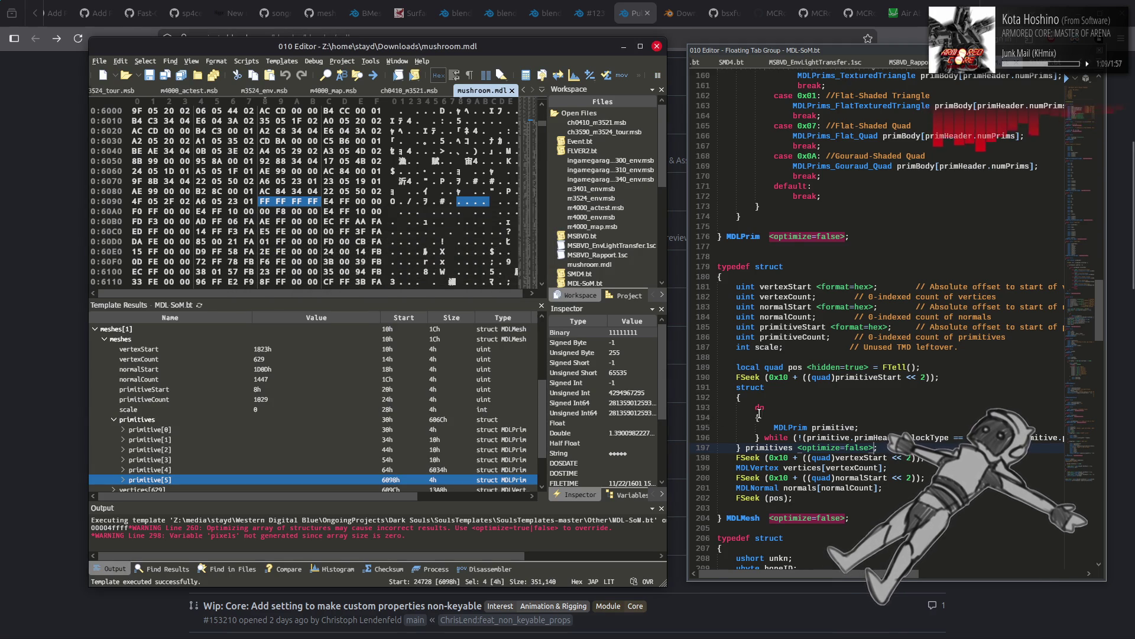
{"action": "scroll", "coordinate": [773, 410], "scroll_direction": "down", "scroll_amount": 10}
{"action": "scroll", "coordinate": [772, 410], "scroll_direction": "down", "scroll_amount": 14}
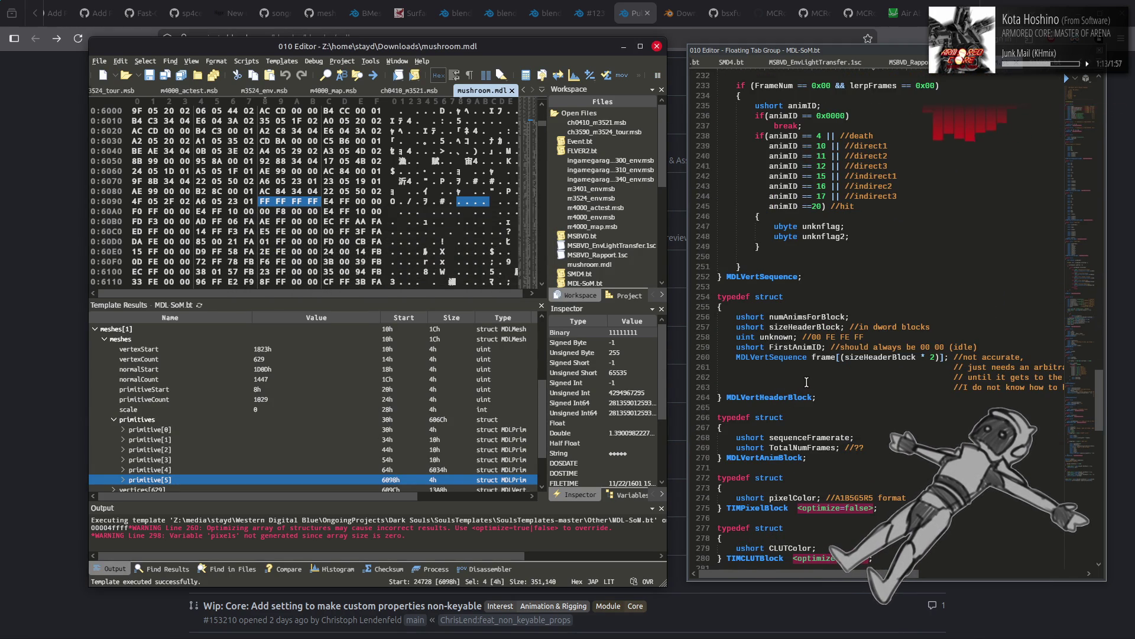
Step: Add <optimize=false> after MDLVertSequence on line 252, with a space before the tag
{"action": "left_click", "coordinate": [793, 366]}
{"action": "left_click", "coordinate": [799, 276]}
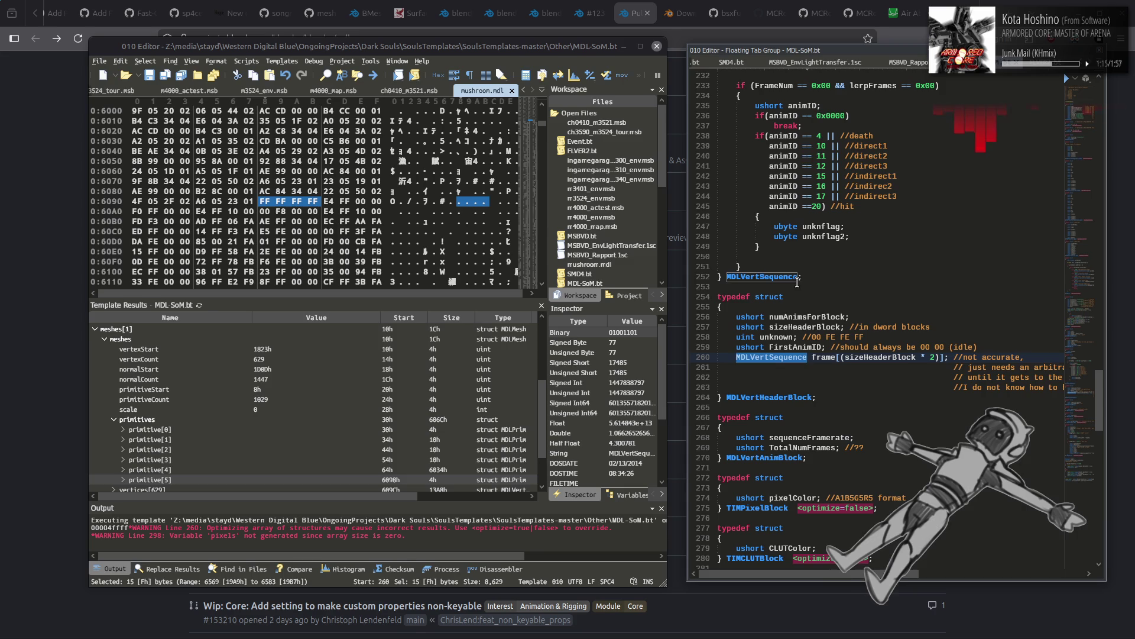
{"action": "key", "text": "ctrl+v"}
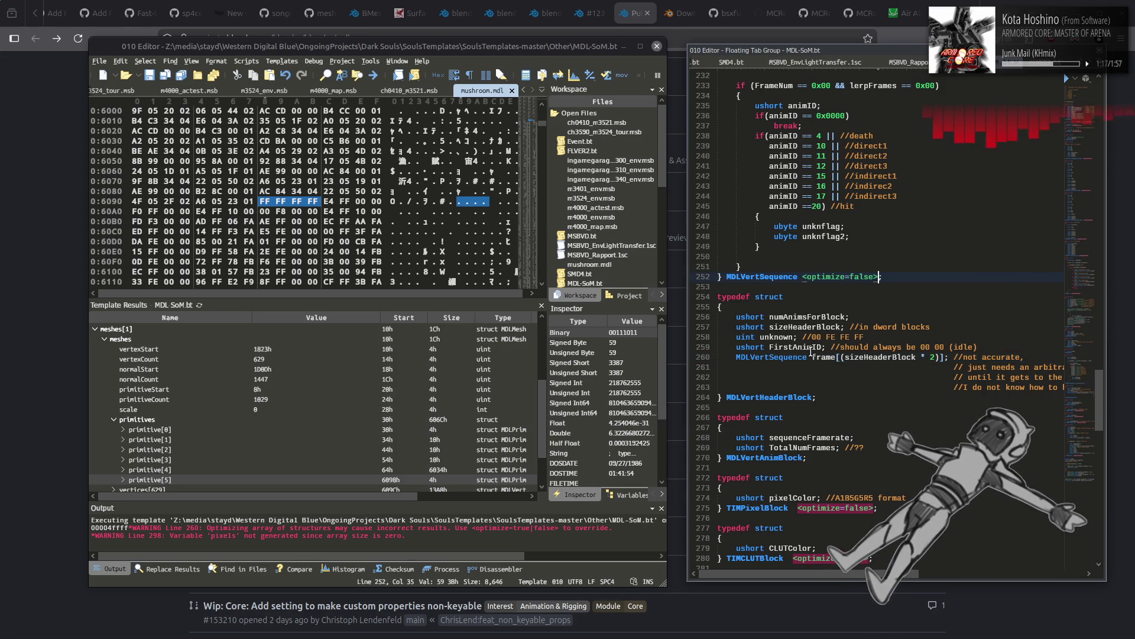
{"action": "scroll", "coordinate": [794, 299], "scroll_direction": "up", "scroll_amount": 12}
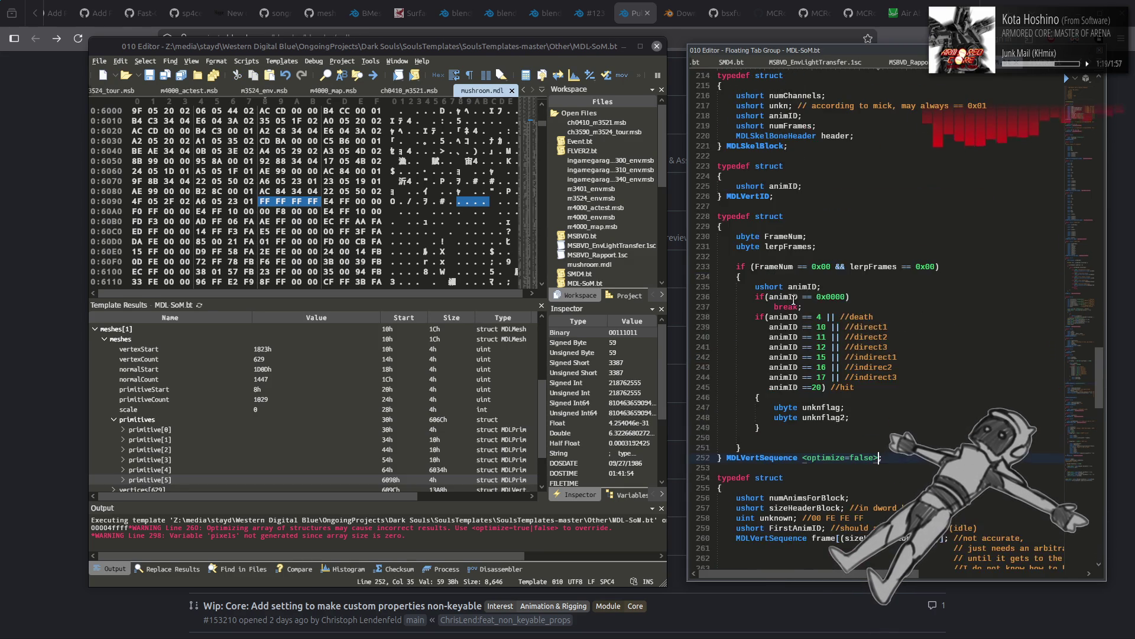
{"action": "scroll", "coordinate": [789, 242], "scroll_direction": "up", "scroll_amount": 6}
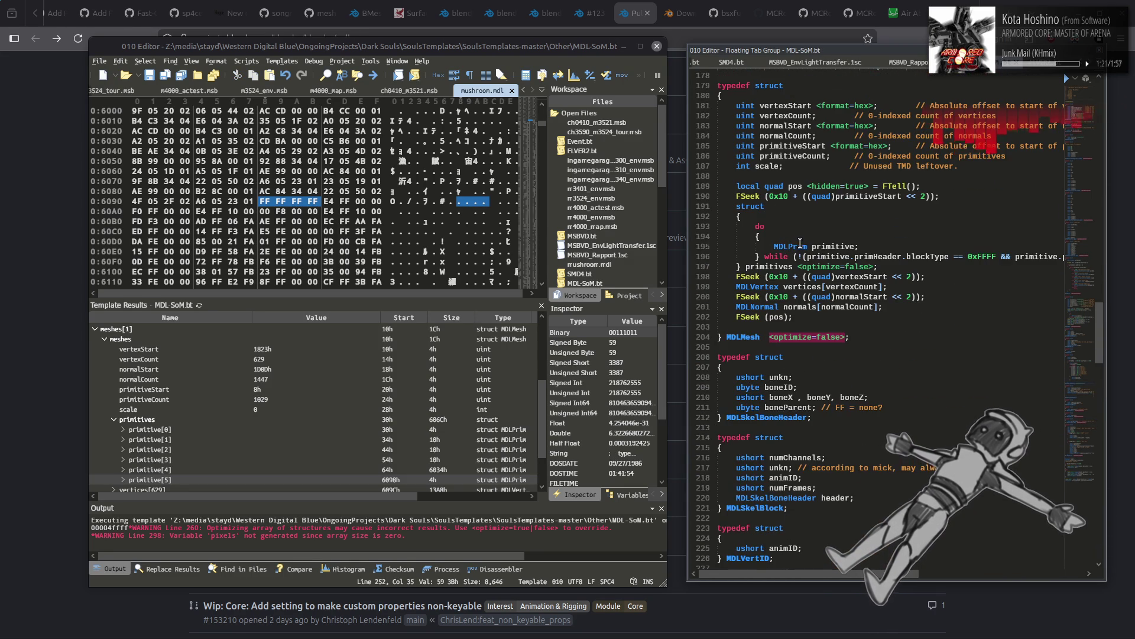
{"action": "left_click_drag", "start_coordinate": [795, 266], "coordinate": [803, 266]}
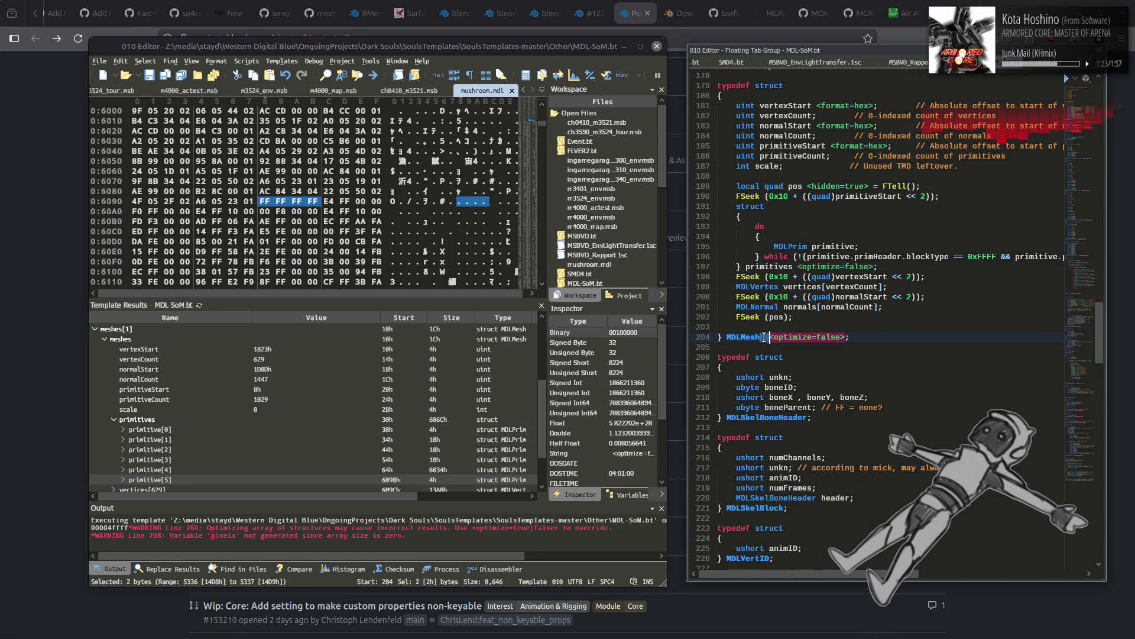
{"action": "scroll", "coordinate": [811, 331], "scroll_direction": "down", "scroll_amount": 16}
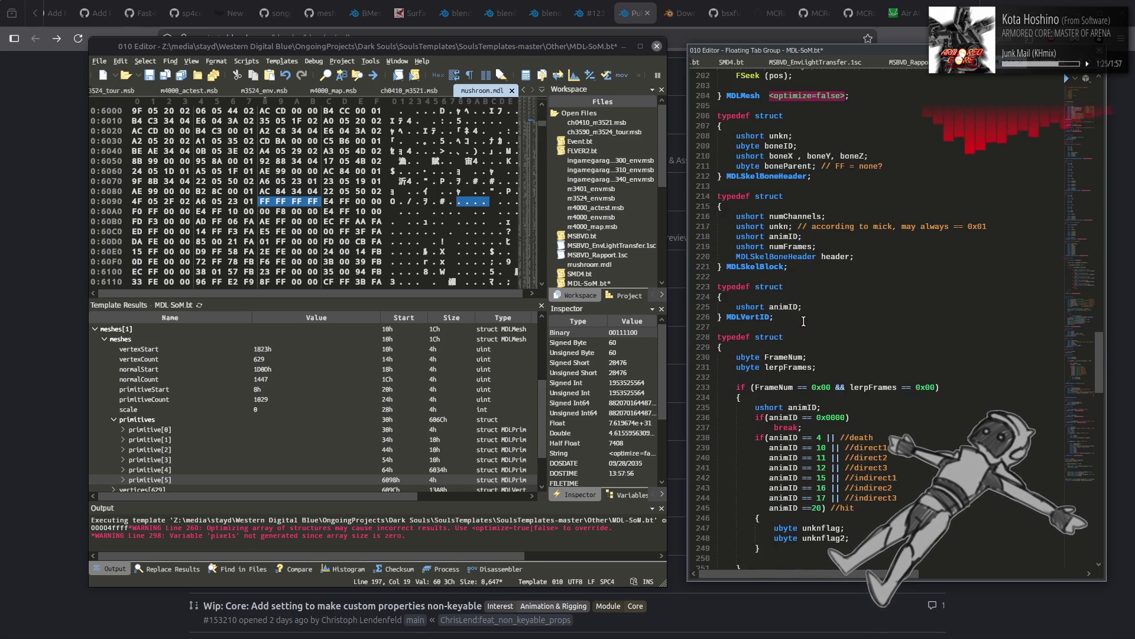
{"action": "left_click", "coordinate": [804, 337]}
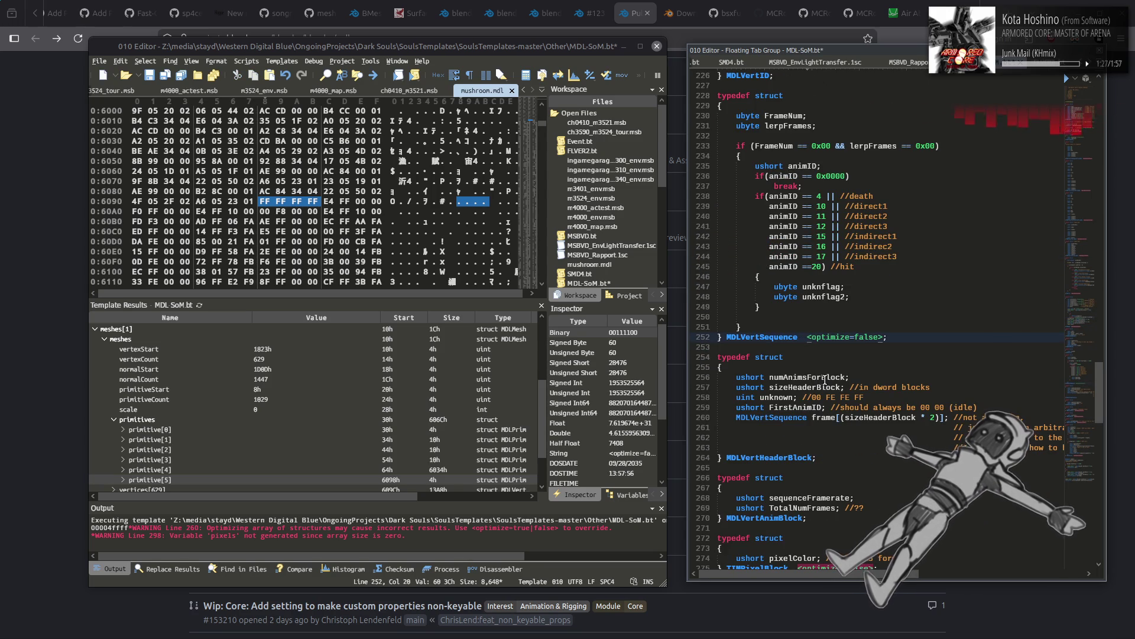
Step: Save and rerun the template, leaving only line 298's zero-size 'pixels' warning
{"action": "scroll", "coordinate": [825, 379], "scroll_direction": "down", "scroll_amount": 2}
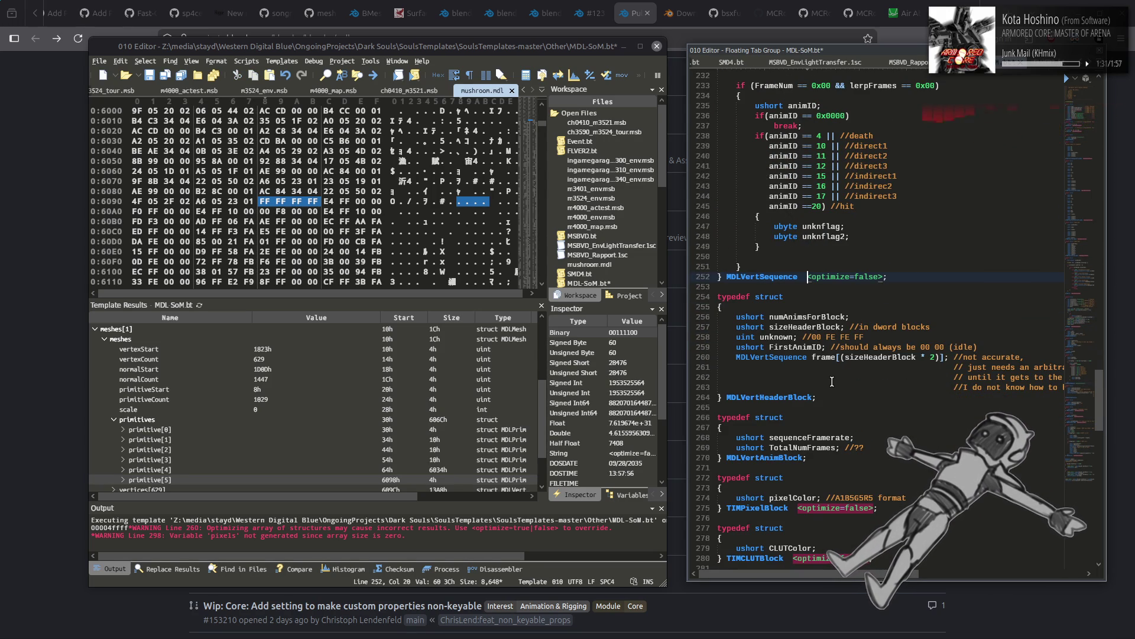
{"action": "left_click", "coordinate": [834, 368]}
{"action": "key", "text": "ctrl+s"}
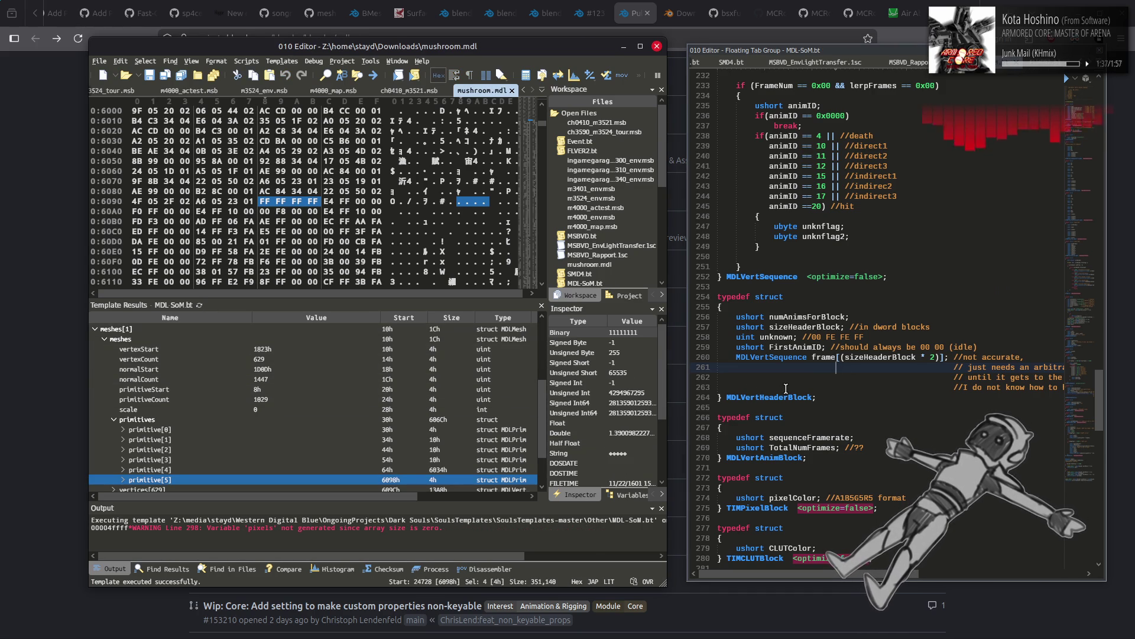
{"action": "scroll", "coordinate": [786, 388], "scroll_direction": "down", "scroll_amount": 7}
{"action": "scroll", "coordinate": [794, 387], "scroll_direction": "down", "scroll_amount": 5}
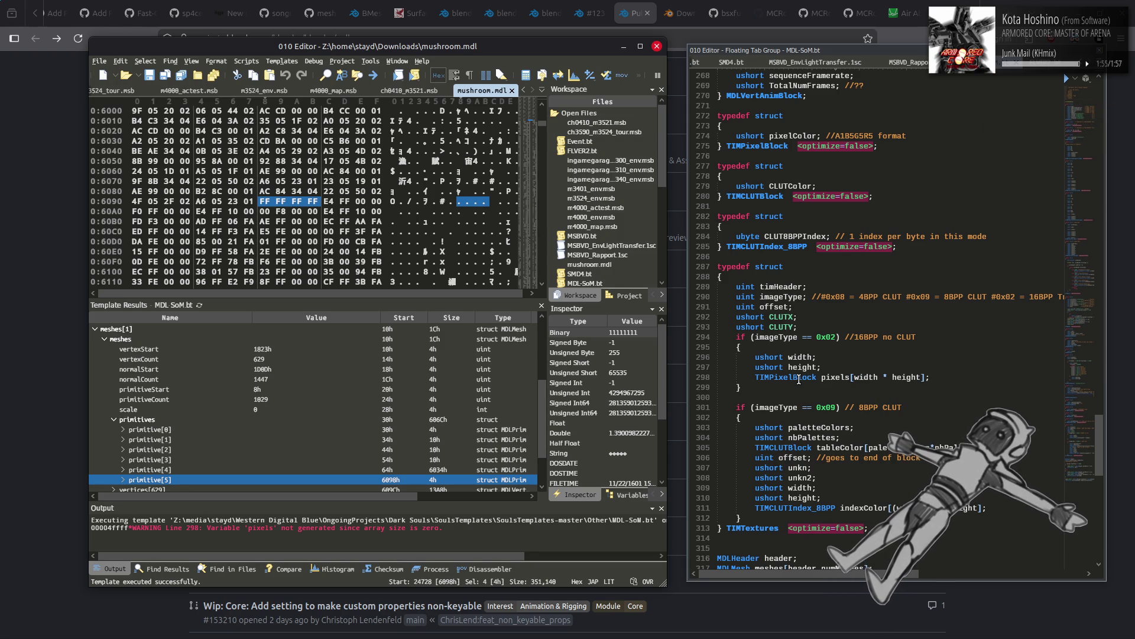
Step: Add 'if (width * height > 0)' after ushort height and indent the TIMPixelBlock pixels line under it
{"action": "left_click", "coordinate": [833, 366]}
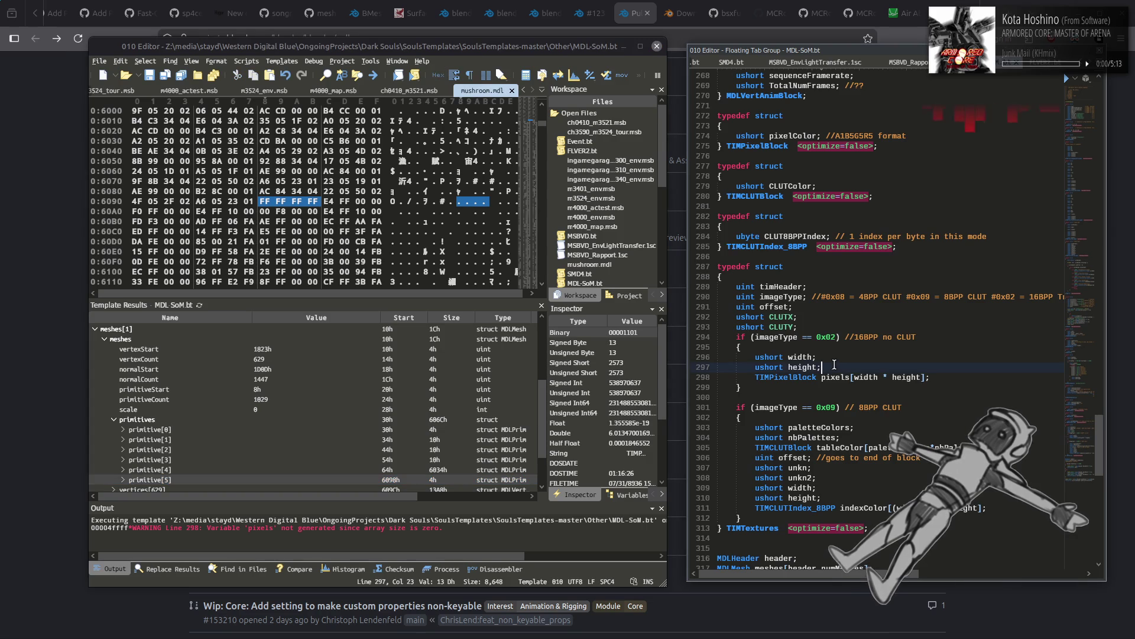
{"action": "key", "text": "Return"}
{"action": "type", "text": "if ()"}
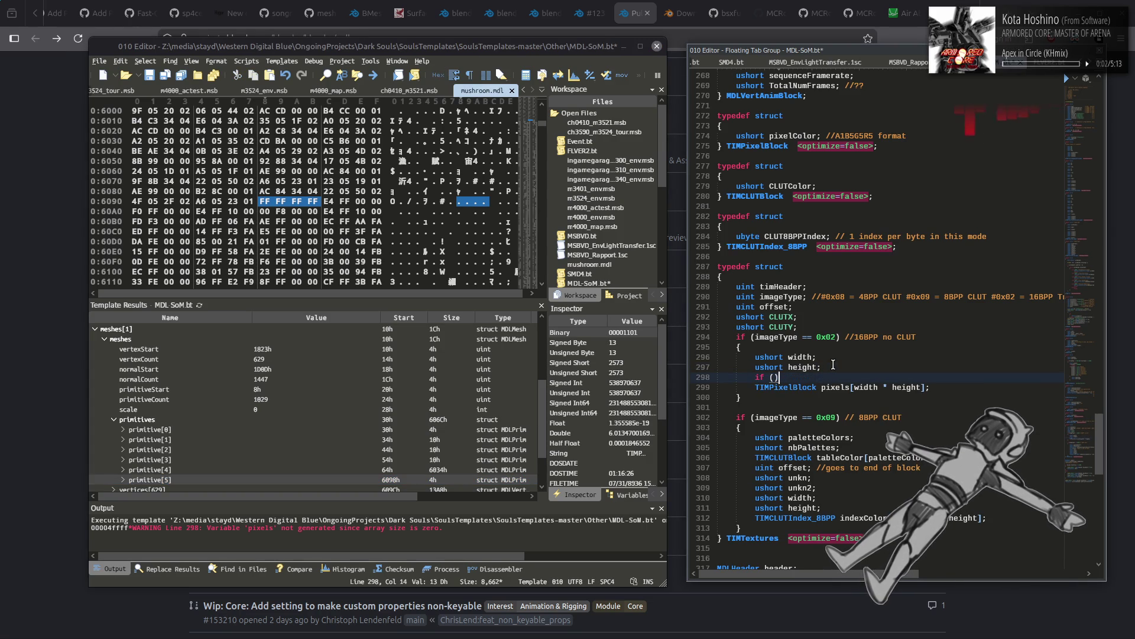
{"action": "left_click_drag", "start_coordinate": [854, 386], "coordinate": [921, 387]}
{"action": "key", "text": "ctrl+c"}
{"action": "left_click", "coordinate": [774, 377]}
{"action": "key", "text": "ctrl+v"}
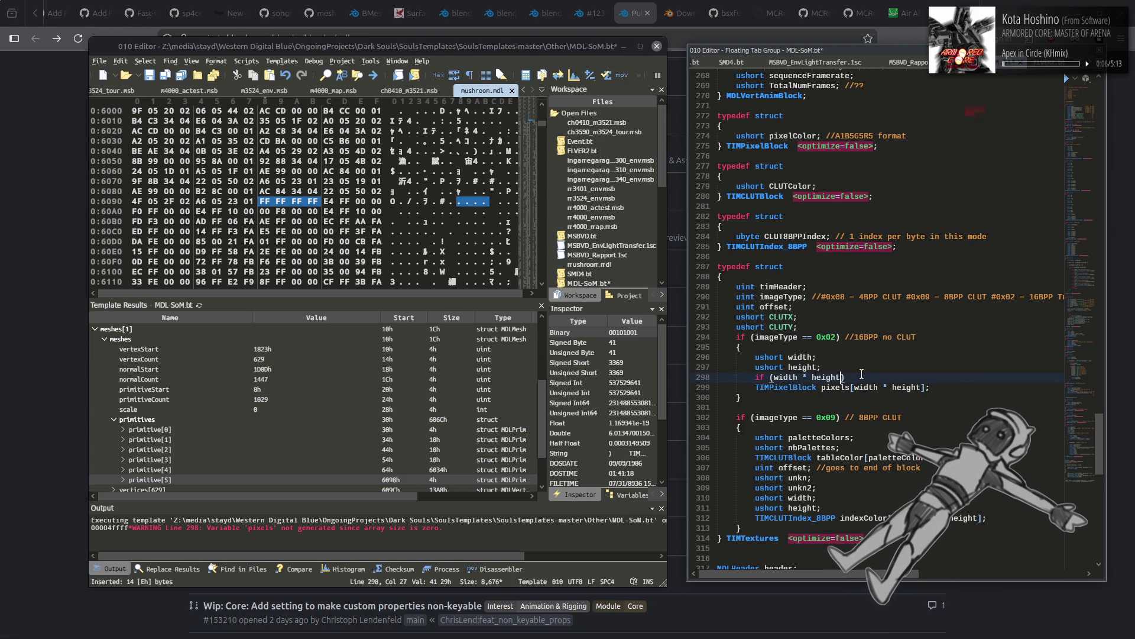
{"action": "type", "text": "> 0x0"}
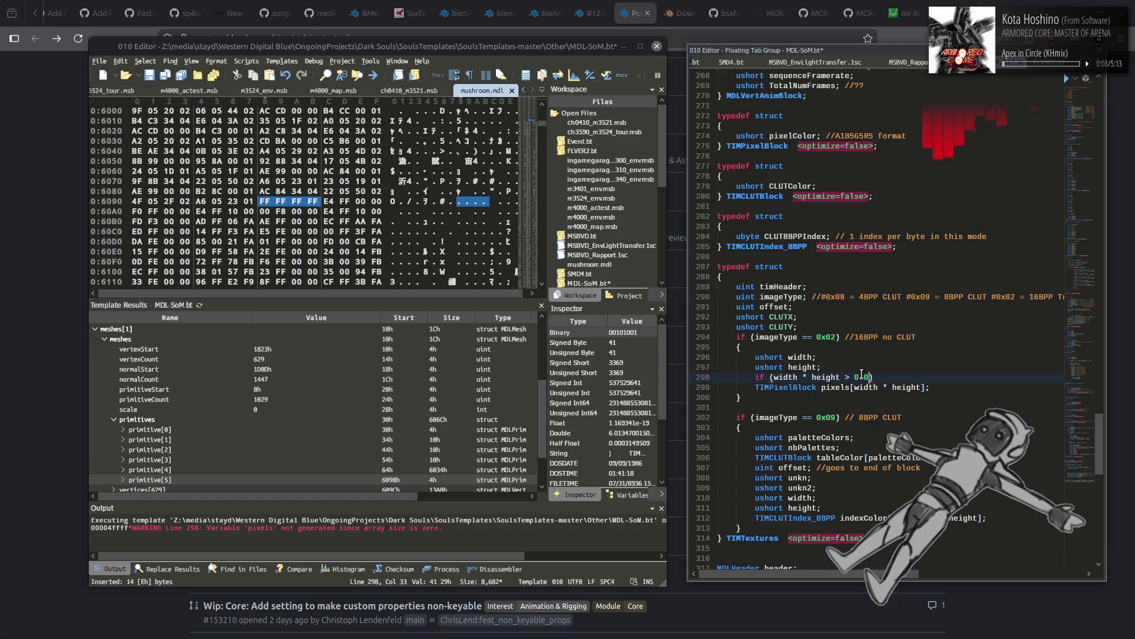
{"action": "key", "text": "BackSpace"}
{"action": "key", "text": "BackSpace"}
{"action": "left_click", "coordinate": [756, 387]}
{"action": "key", "text": "Tab"}
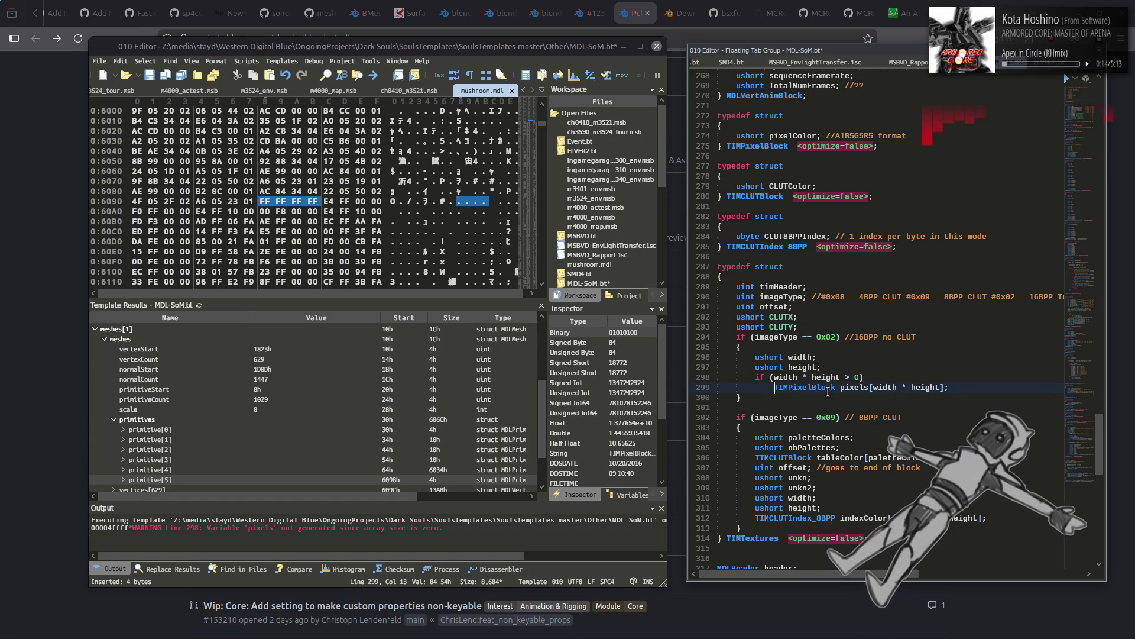
Step: Save the template and rerun it to confirm the pixels warning is gone
{"action": "key", "text": "ctrl+s"}
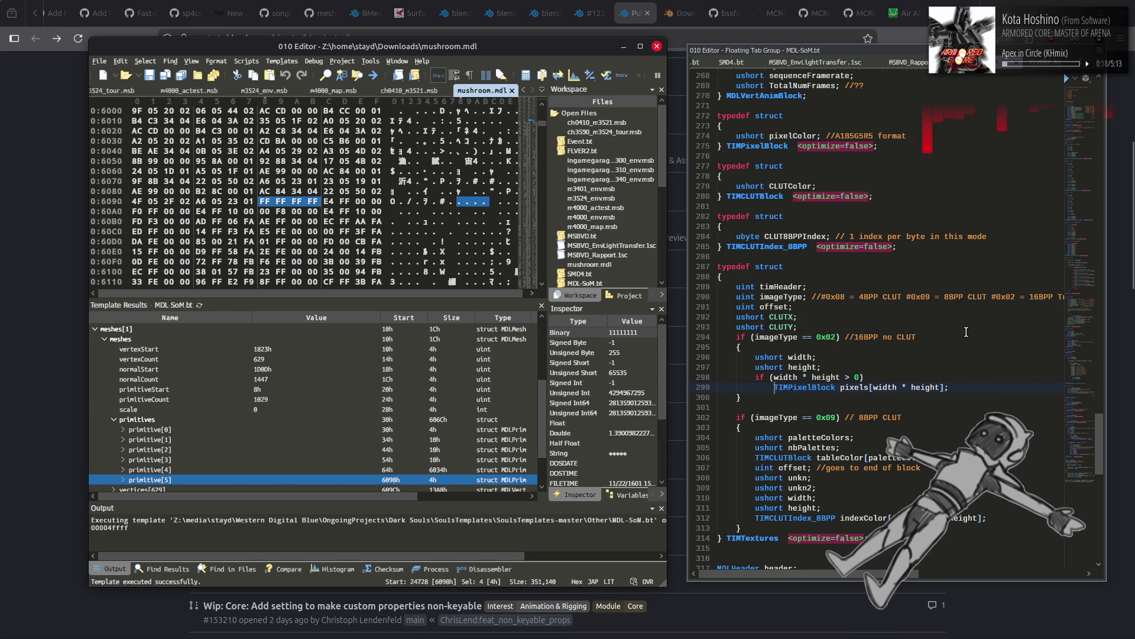
{"action": "scroll", "coordinate": [966, 332], "scroll_direction": "down", "scroll_amount": 6}
{"action": "scroll", "coordinate": [967, 332], "scroll_direction": "down", "scroll_amount": 2}
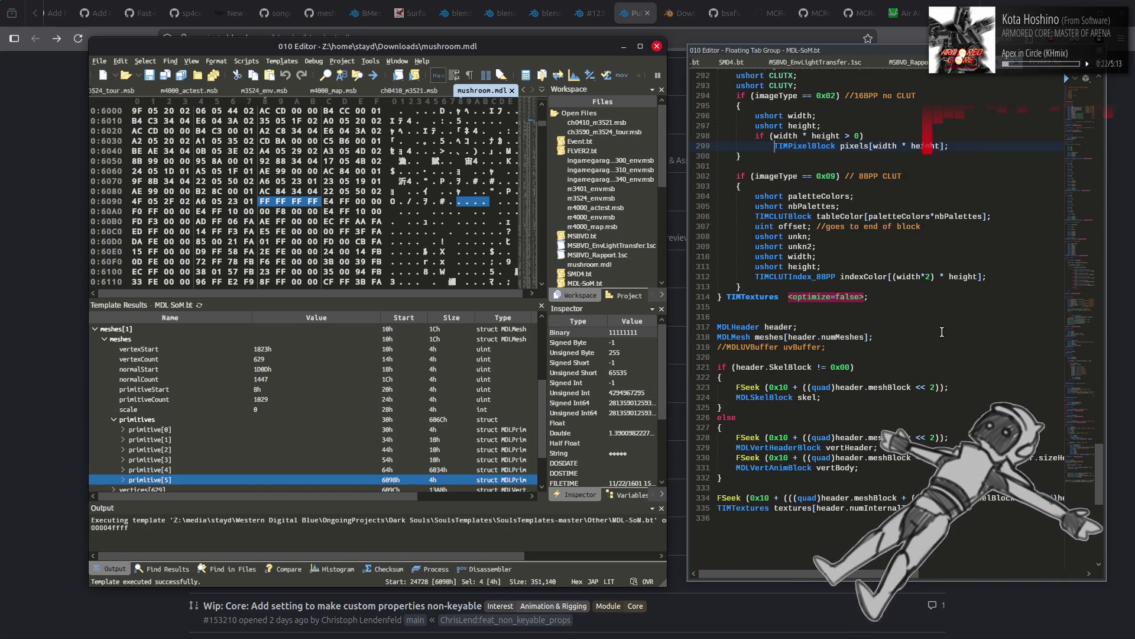
Step: Replace all 15 <optimize=false> tags with uniformly single-spaced versions using Find and Replace
{"action": "left_click", "coordinate": [846, 347]}
{"action": "left_click_drag", "start_coordinate": [779, 298], "coordinate": [865, 299]}
{"action": "key", "text": "ctrl+r"}
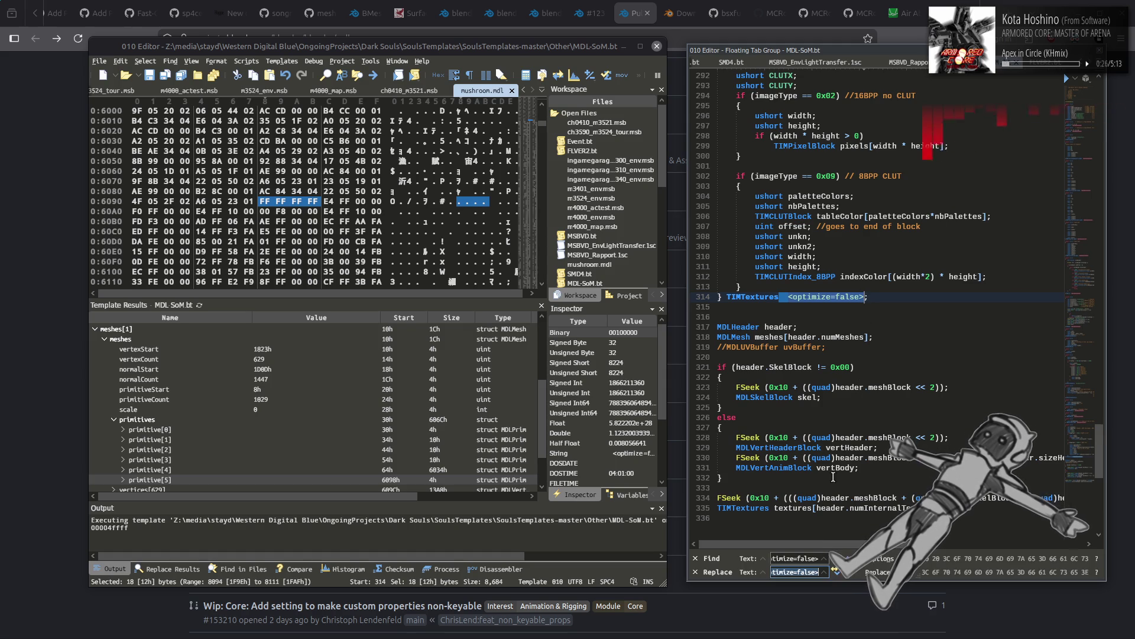
{"action": "key", "text": "Home"}
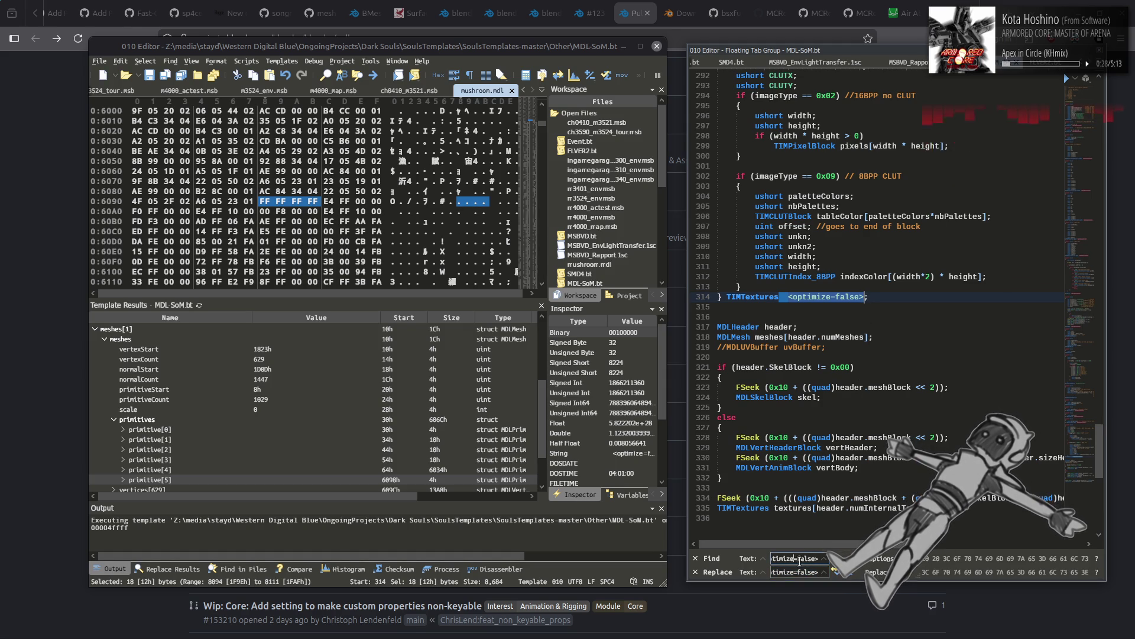
{"action": "left_click", "coordinate": [784, 571]}
{"action": "key", "text": "Home"}
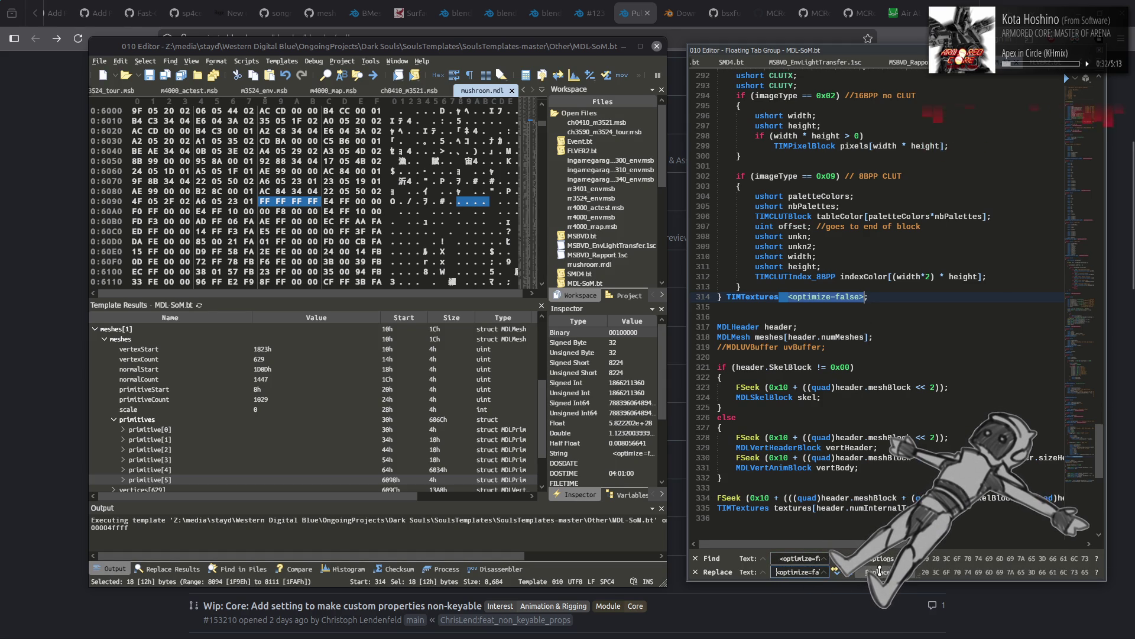
{"action": "left_click", "coordinate": [850, 575]}
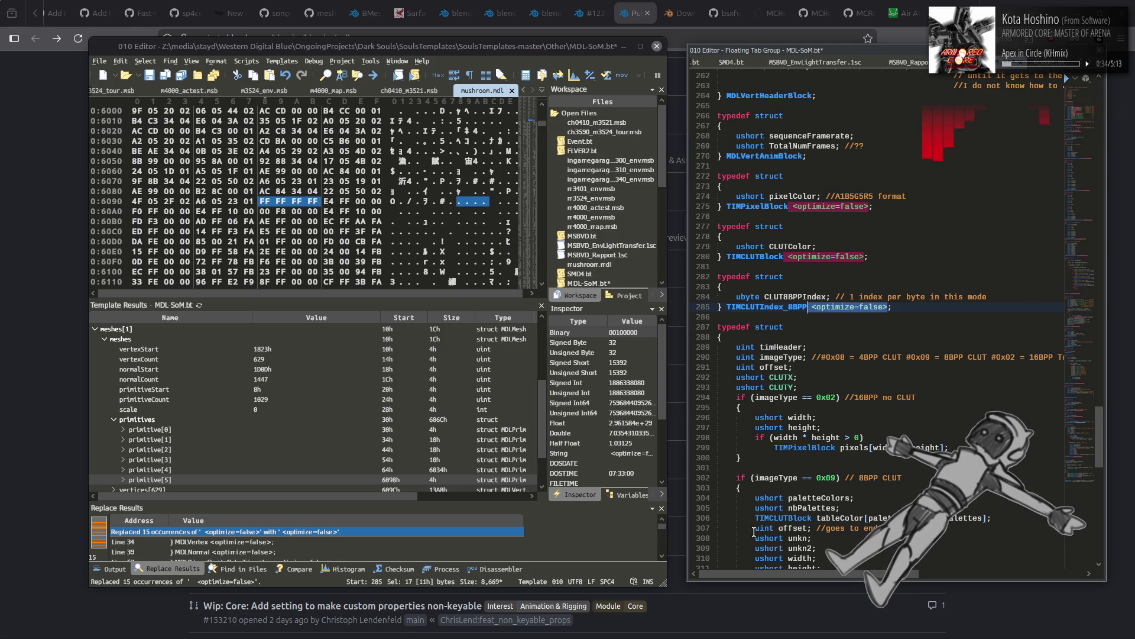
Step: Save MDL-SoM.bt, close the Replace Results, and rerun it on mushroom.mdl
{"action": "left_click", "coordinate": [846, 397]}
{"action": "key", "text": "ctrl+s"}
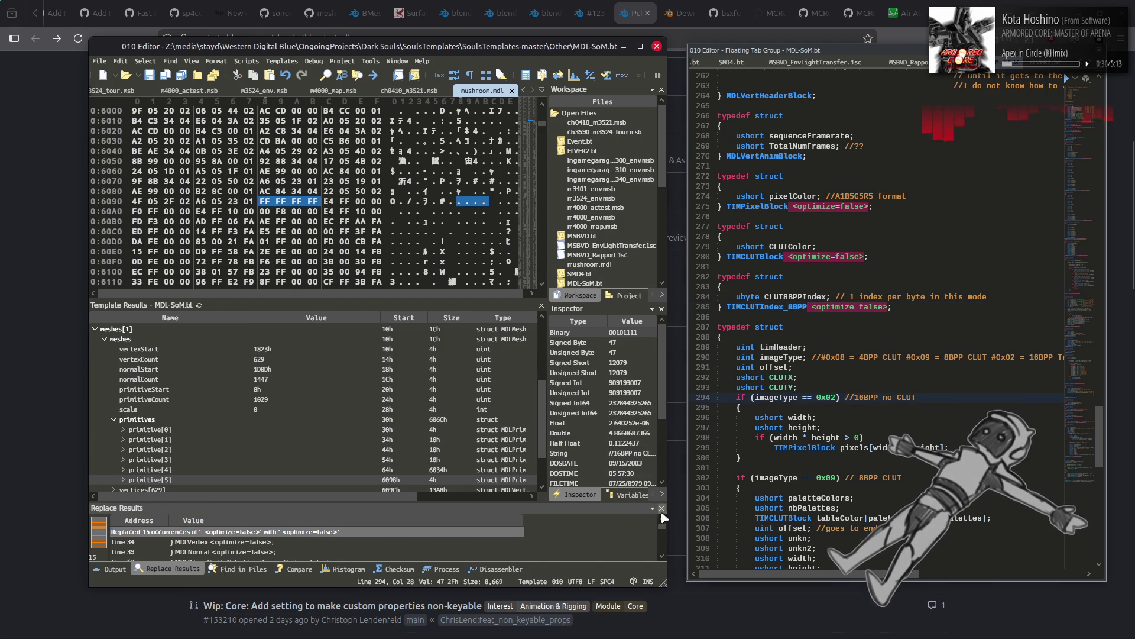
{"action": "left_click", "coordinate": [662, 508]}
{"action": "left_click", "coordinate": [199, 341]}
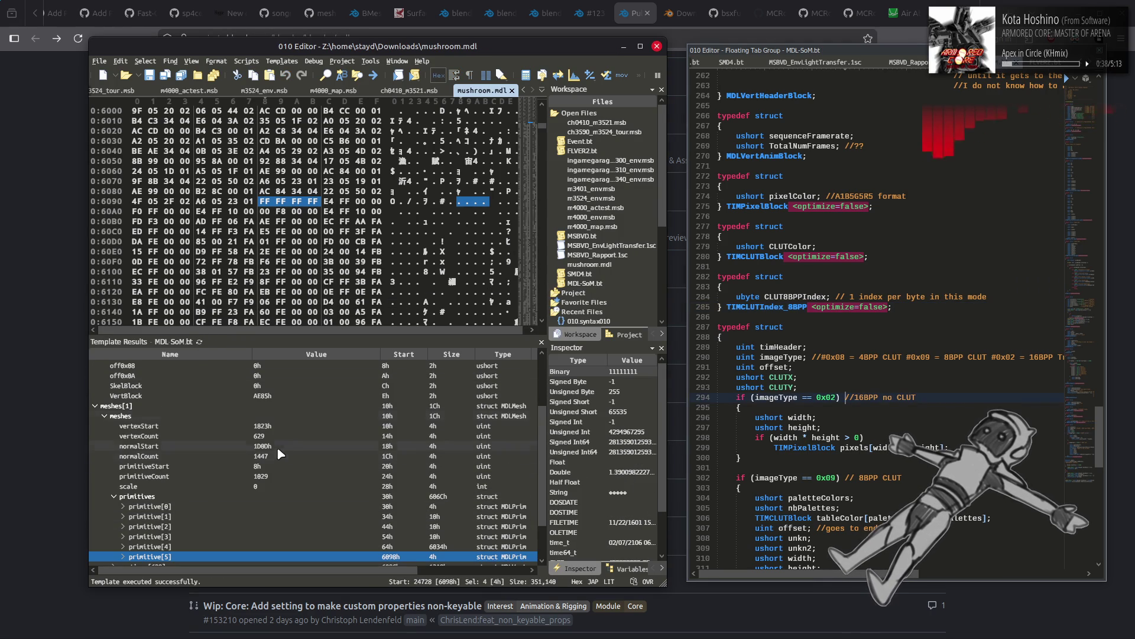
Step: Expand primitive[4] and its primBody[1026] list, opening primBody[0]
{"action": "scroll", "coordinate": [283, 451], "scroll_direction": "down", "scroll_amount": 2}
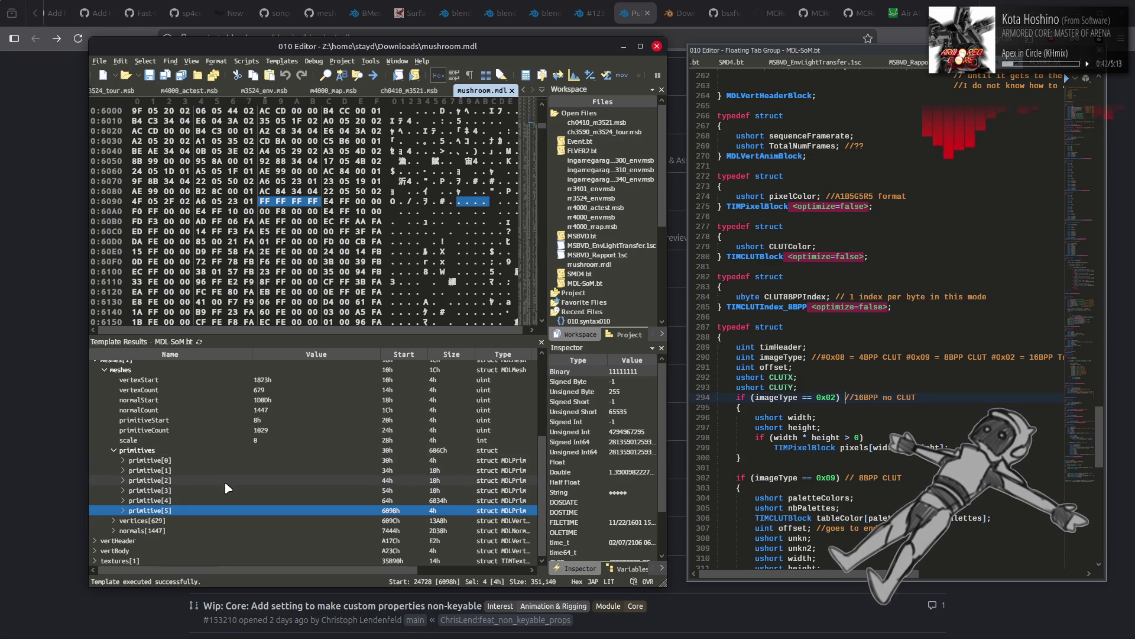
{"action": "left_click", "coordinate": [139, 501]}
{"action": "left_click", "coordinate": [123, 501]}
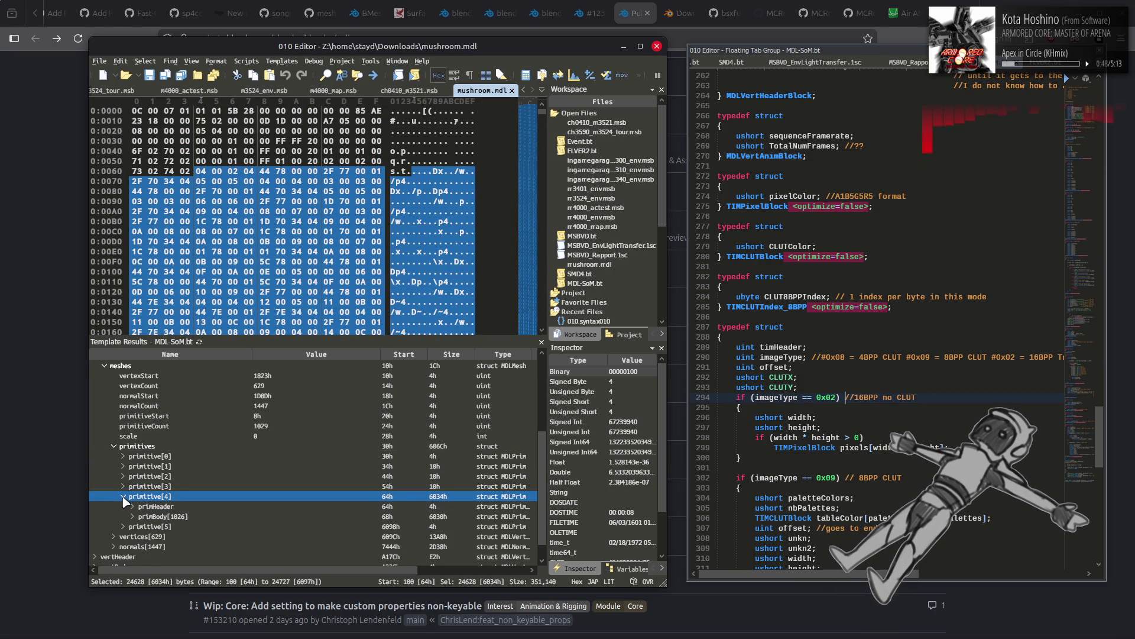
{"action": "left_click", "coordinate": [132, 516]}
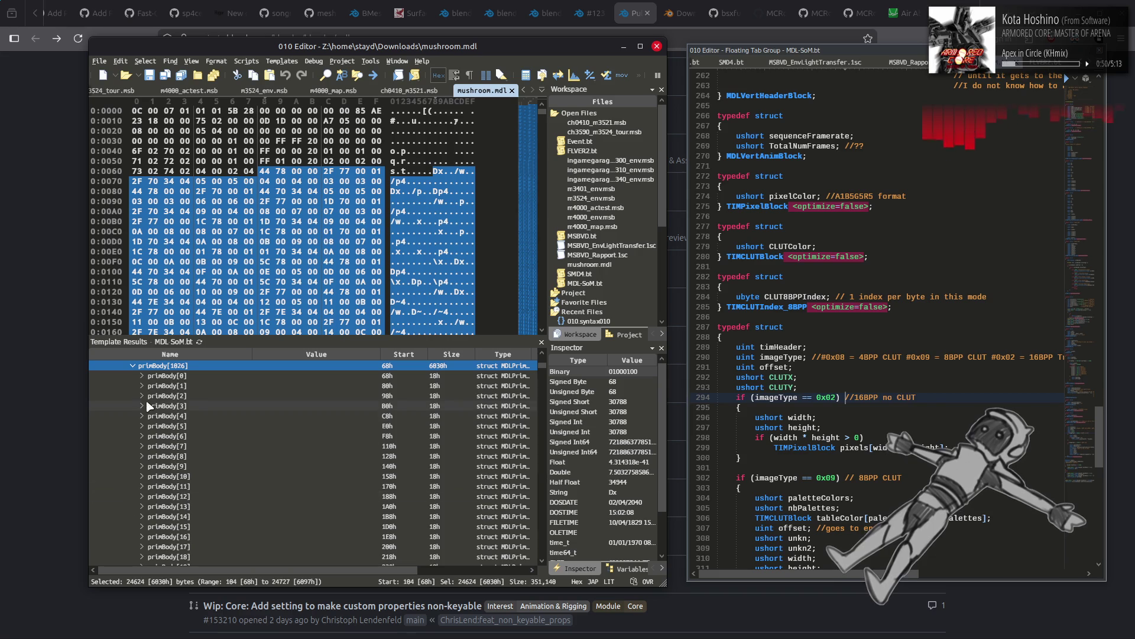
{"action": "left_click", "coordinate": [143, 376]}
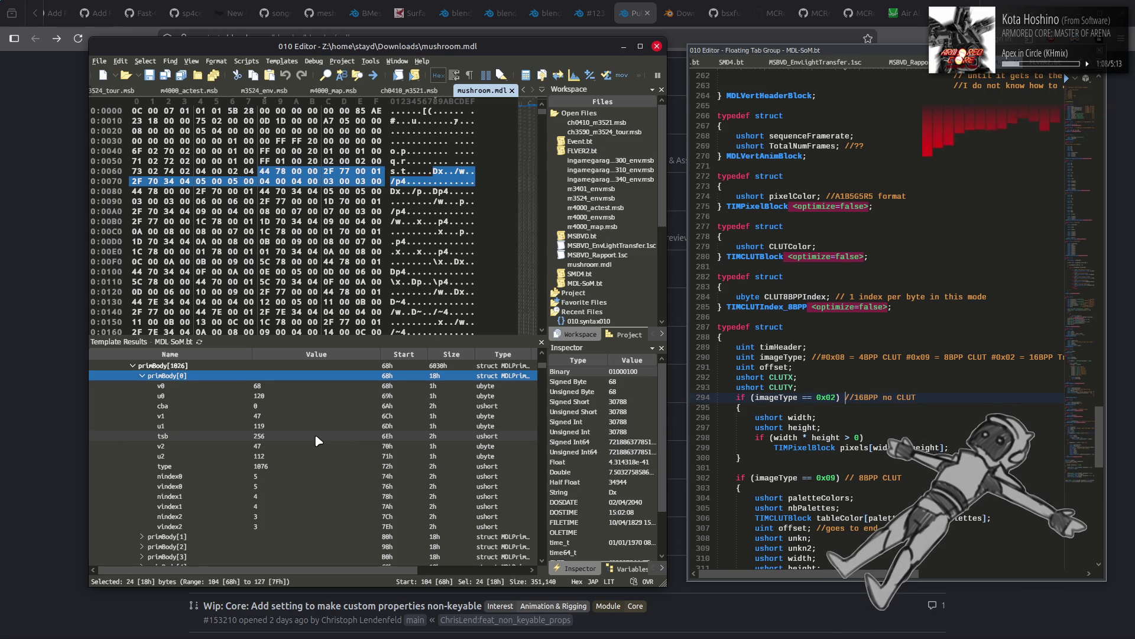
Step: Collapse primitive[4], then expand primitive[1]'s primBody[1] to inspect its G8 colour and v0Index
{"action": "scroll", "coordinate": [315, 436], "scroll_direction": "up", "scroll_amount": 5}
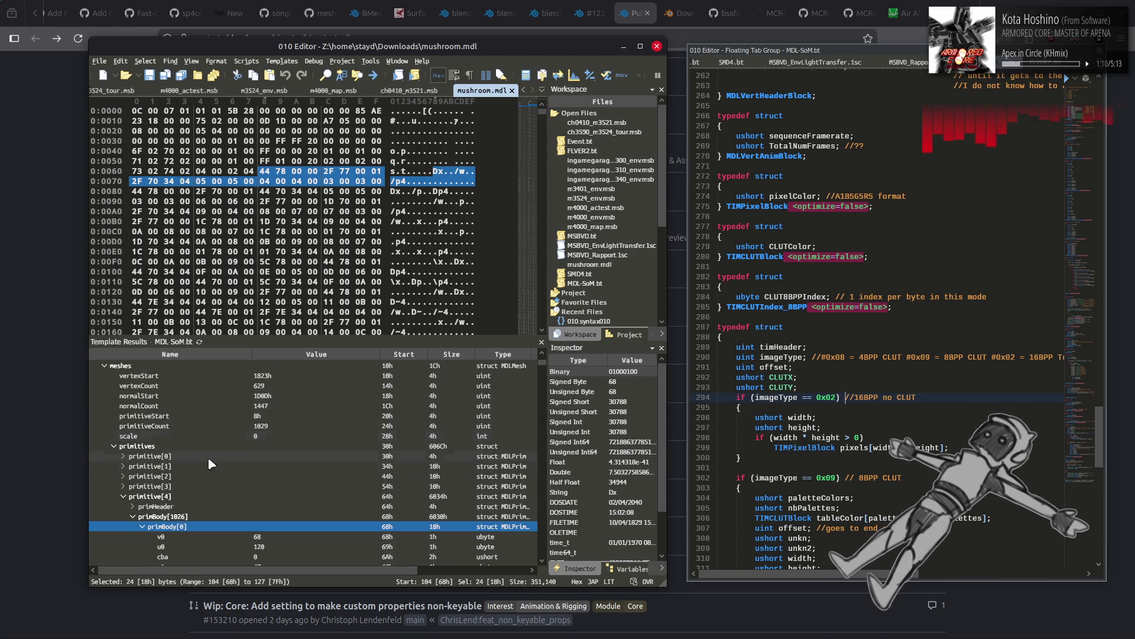
{"action": "left_click", "coordinate": [123, 496]}
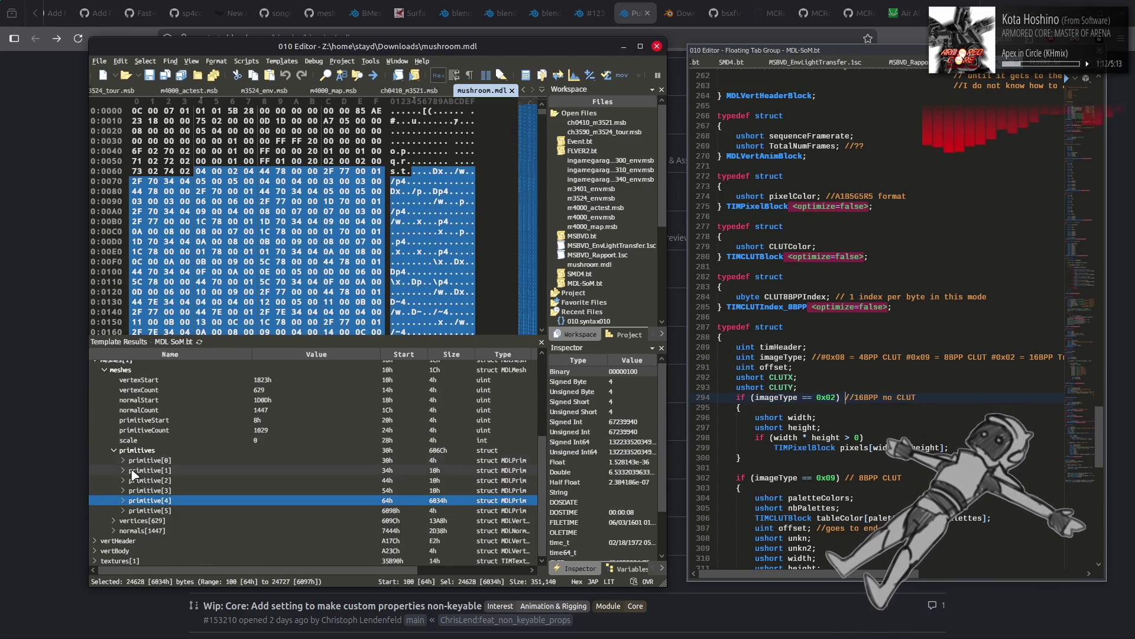
{"action": "left_click", "coordinate": [134, 472]}
{"action": "left_click", "coordinate": [123, 471]}
{"action": "left_click", "coordinate": [132, 490]}
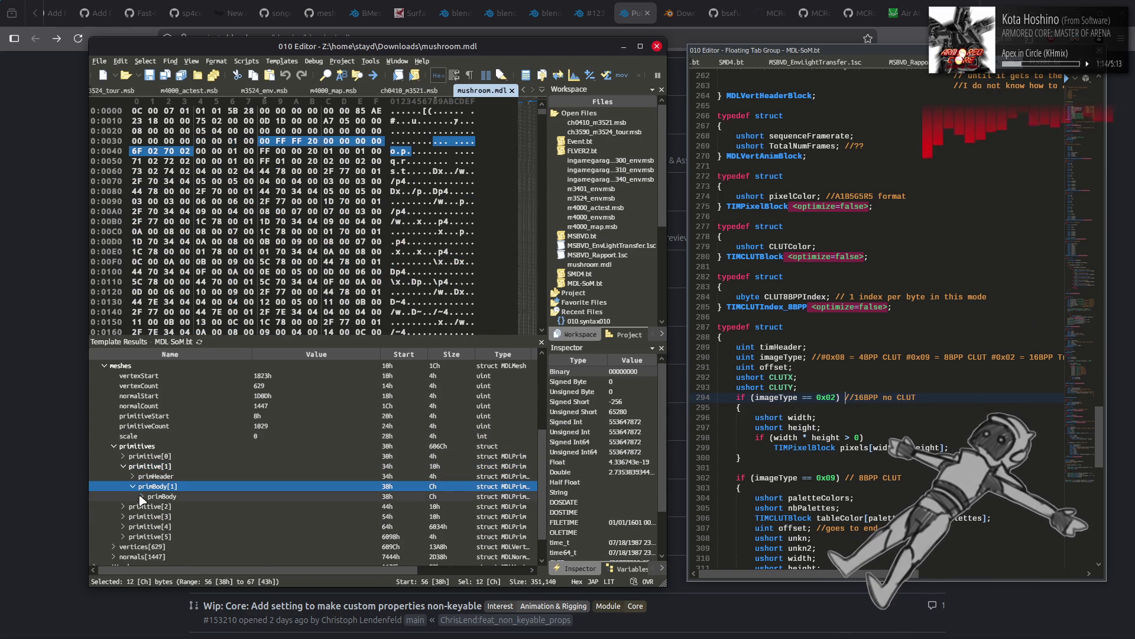
{"action": "left_click", "coordinate": [142, 498]}
{"action": "left_click", "coordinate": [144, 499]}
{"action": "scroll", "coordinate": [275, 498], "scroll_direction": "down", "scroll_amount": 1}
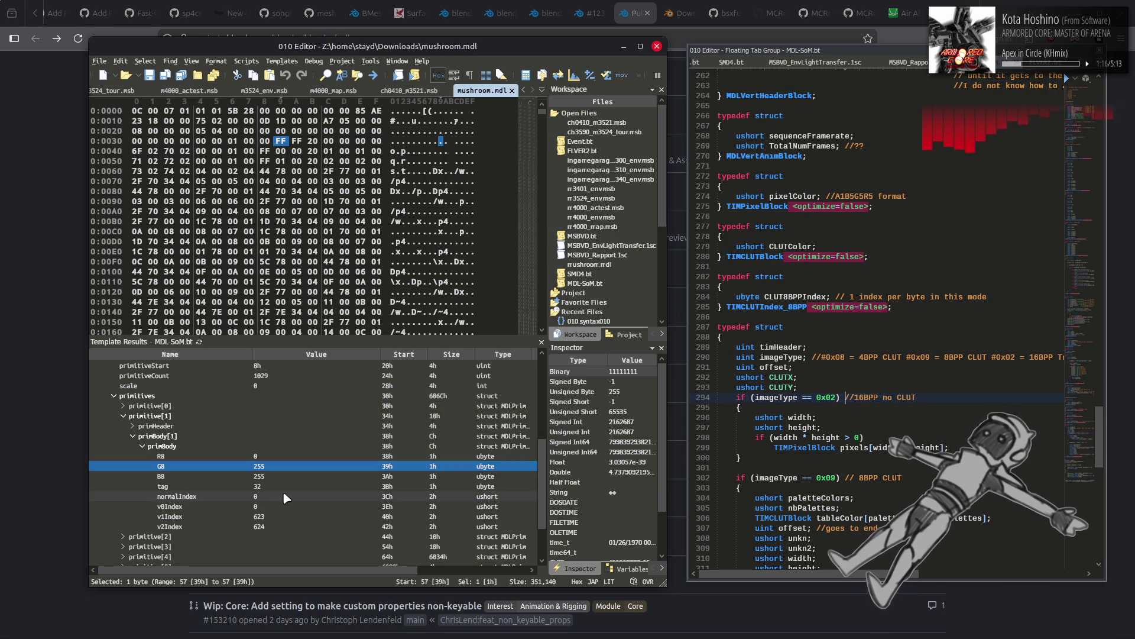
{"action": "left_click", "coordinate": [292, 507]}
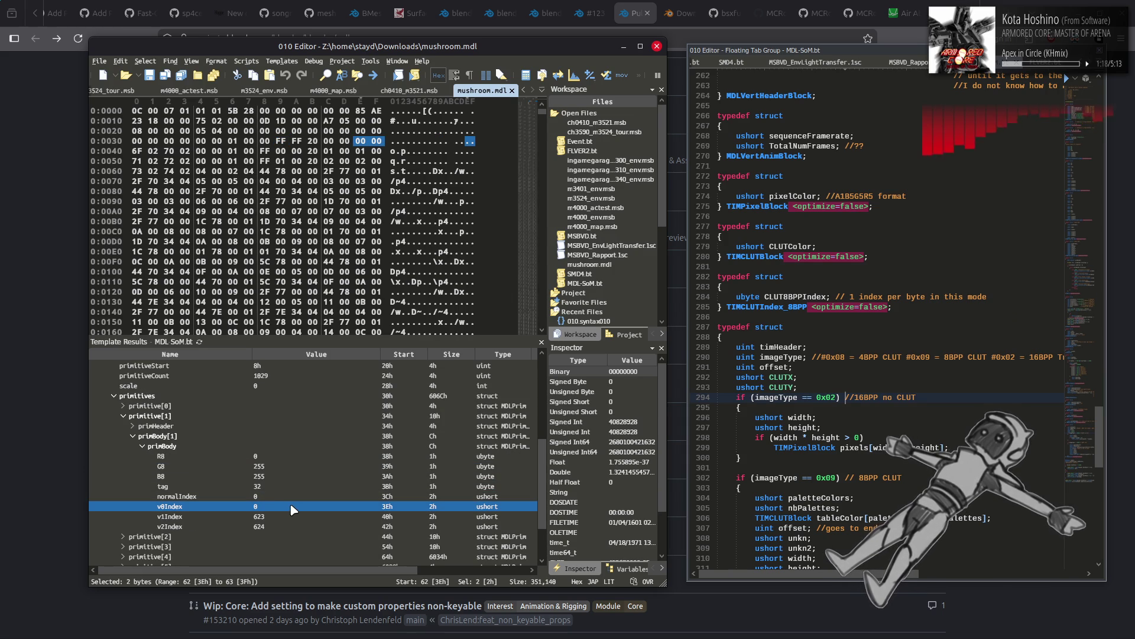
{"action": "left_click", "coordinate": [204, 437]}
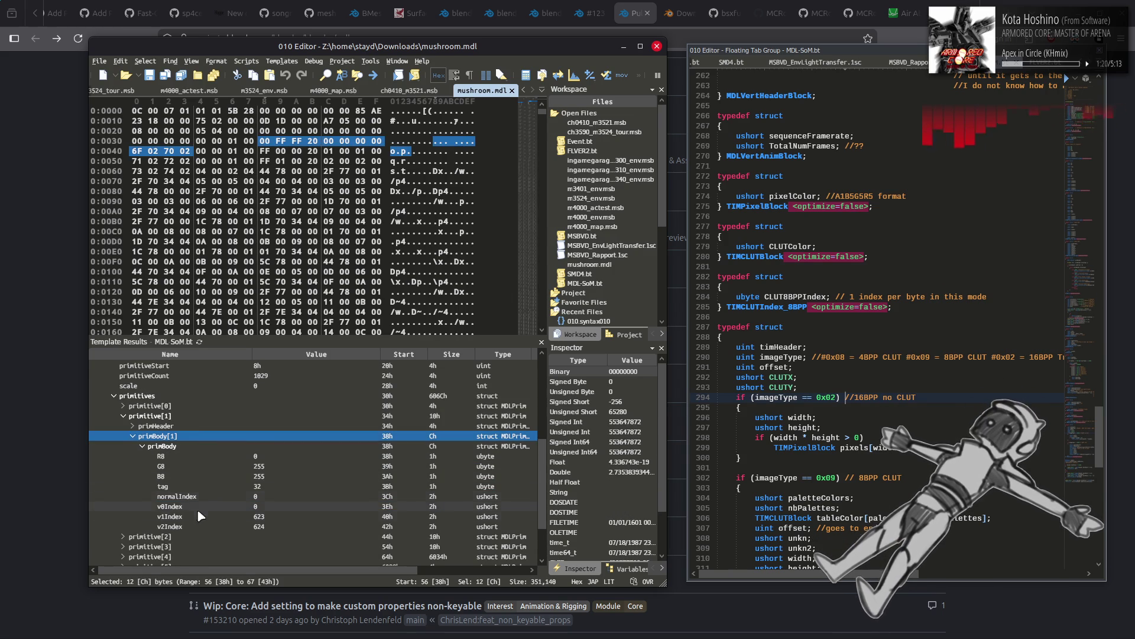
Step: Expand primitives [3] and [2], and check primitive[1]'s v0Index, v1Index and v2Index values
{"action": "left_click", "coordinate": [176, 546]}
{"action": "left_click", "coordinate": [124, 546]}
{"action": "left_click", "coordinate": [124, 537]}
{"action": "scroll", "coordinate": [130, 534], "scroll_direction": "down", "scroll_amount": 3}
{"action": "left_click", "coordinate": [265, 438]}
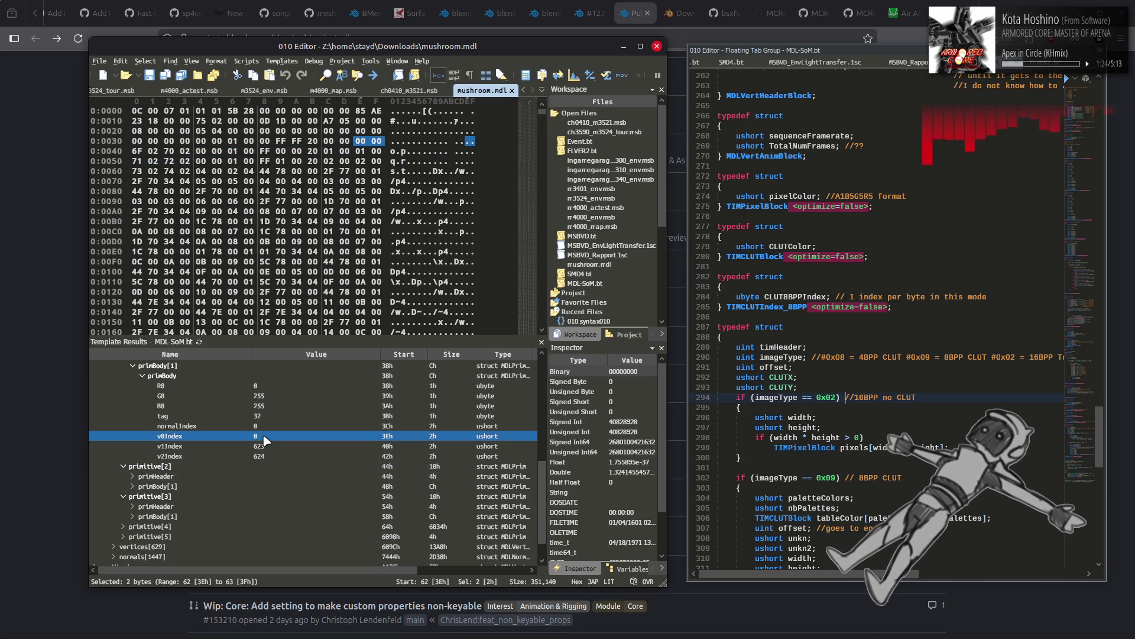
{"action": "left_click", "coordinate": [272, 447]}
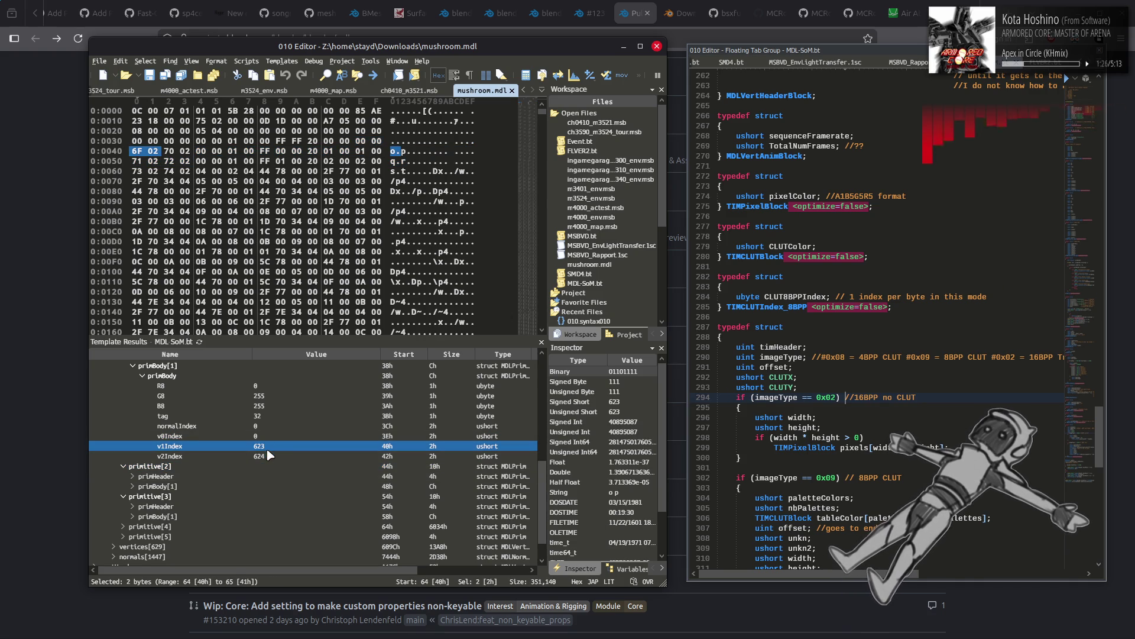
{"action": "left_click", "coordinate": [272, 456]}
Step: Expand primBody[1] of primitive[2] and primitive[3] to view their fields
{"action": "left_click", "coordinate": [132, 486]}
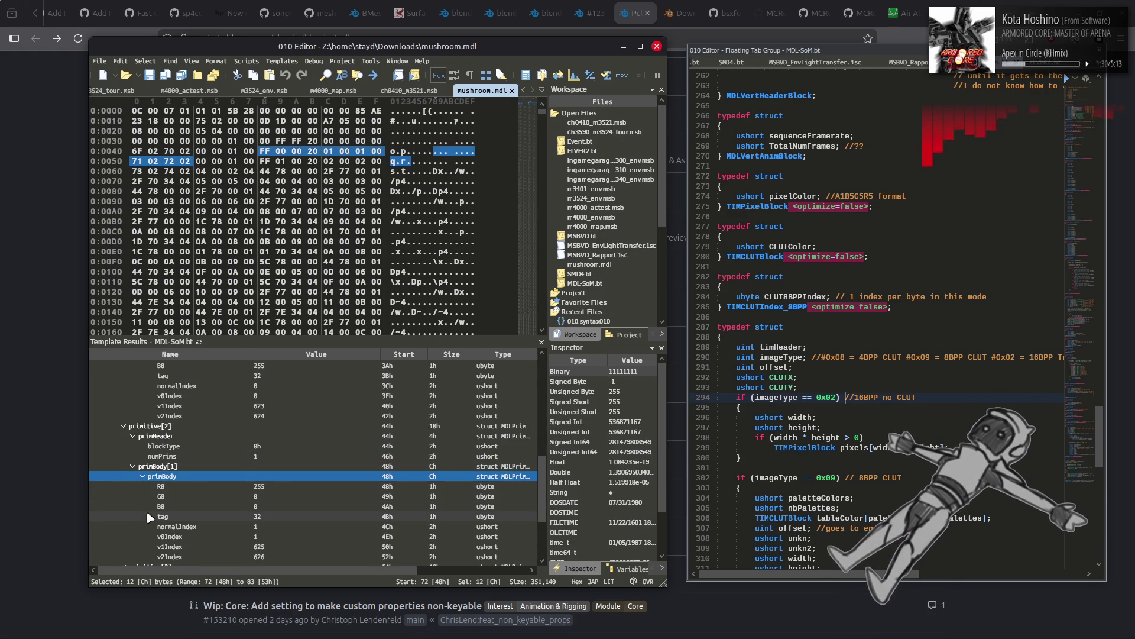
{"action": "scroll", "coordinate": [147, 513], "scroll_direction": "down", "scroll_amount": 3}
{"action": "left_click", "coordinate": [133, 483]}
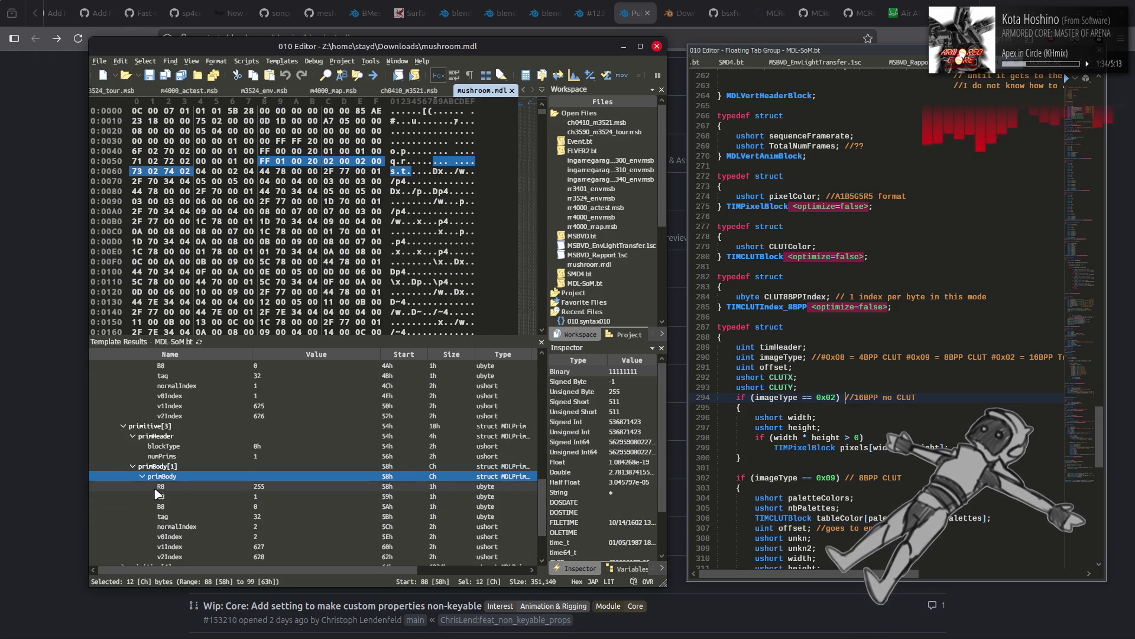
{"action": "scroll", "coordinate": [157, 493], "scroll_direction": "down", "scroll_amount": 2}
Step: Select the fifth primitive, expand its 1026 bodies and header, and move to blockType
{"action": "left_click", "coordinate": [126, 500]}
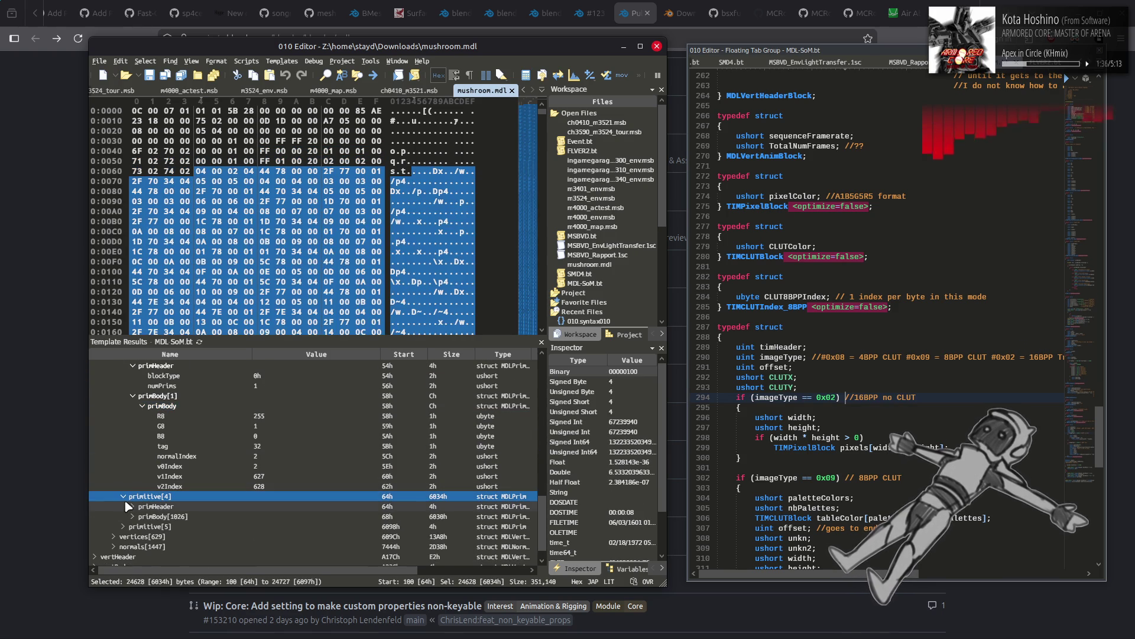
{"action": "left_click", "coordinate": [132, 516]}
{"action": "scroll", "coordinate": [140, 489], "scroll_direction": "up", "scroll_amount": 3}
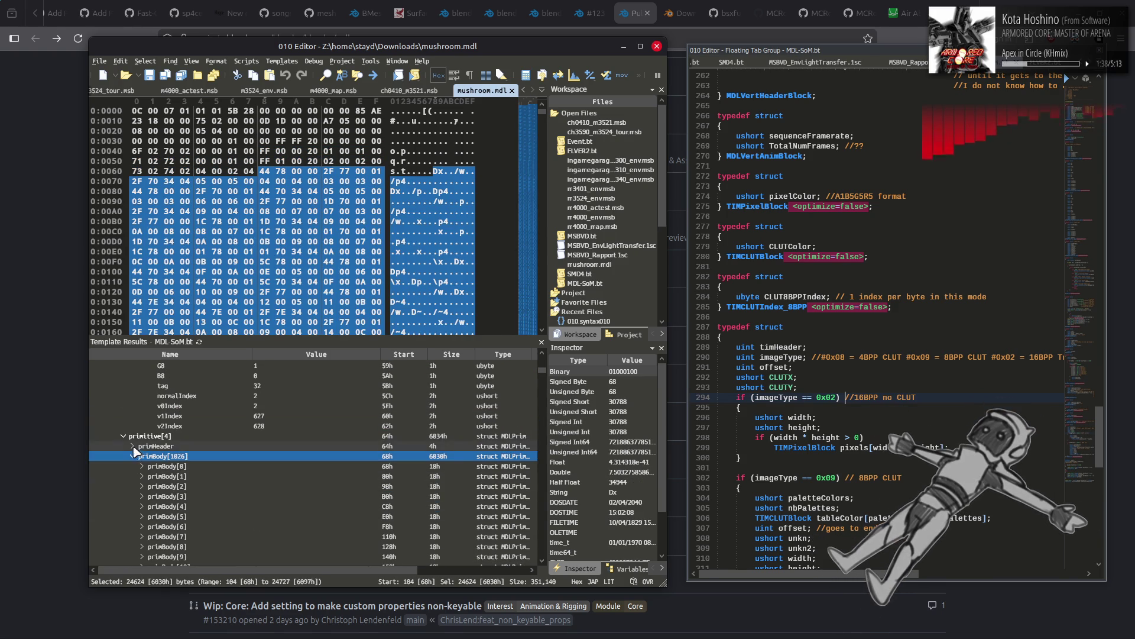
{"action": "left_click", "coordinate": [134, 448]}
{"action": "key", "text": "Right"}
{"action": "key", "text": "Down"}
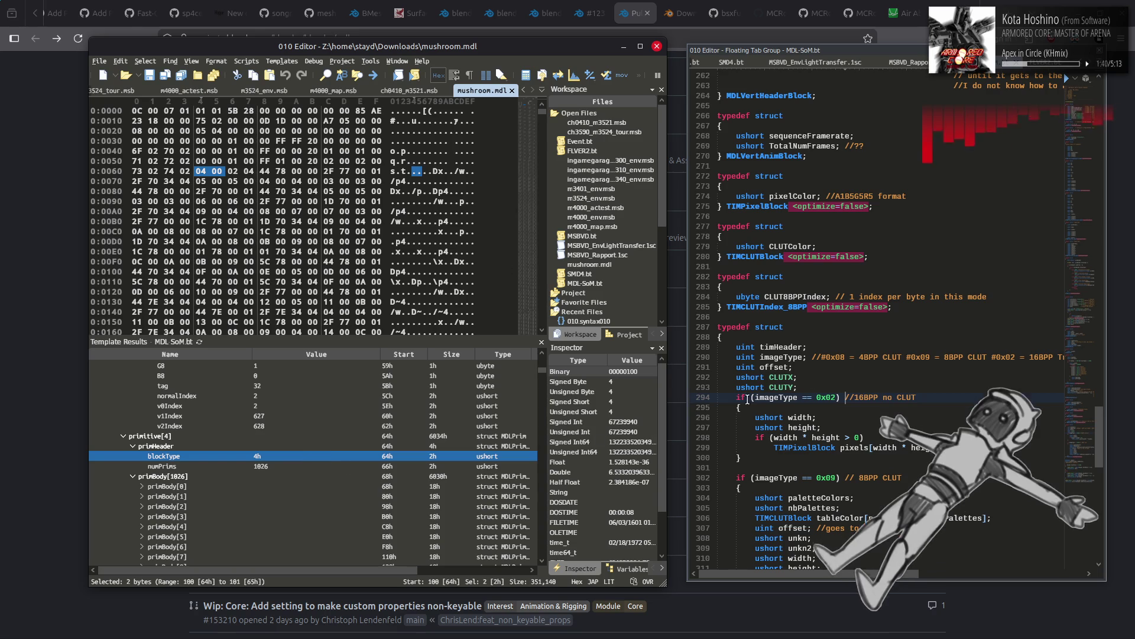
Step: Locate and select the TexturedTriangle case in the MDL-SoM.bt template source
{"action": "left_click", "coordinate": [931, 327]}
{"action": "scroll", "coordinate": [931, 327], "scroll_direction": "up", "scroll_amount": 15}
{"action": "scroll", "coordinate": [930, 327], "scroll_direction": "up", "scroll_amount": 4}
{"action": "scroll", "coordinate": [930, 327], "scroll_direction": "up", "scroll_amount": 3}
{"action": "scroll", "coordinate": [930, 327], "scroll_direction": "down", "scroll_amount": 3}
{"action": "double_click", "coordinate": [862, 408]}
{"action": "scroll", "coordinate": [892, 430], "scroll_direction": "up", "scroll_amount": 11}
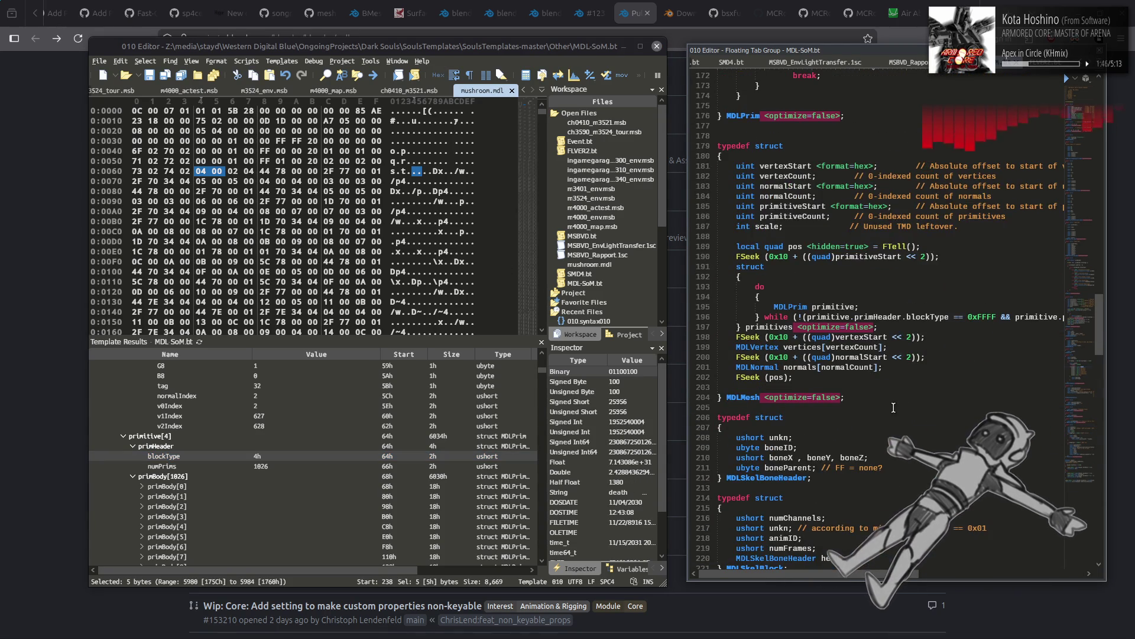
{"action": "scroll", "coordinate": [899, 391], "scroll_direction": "up", "scroll_amount": 2}
{"action": "scroll", "coordinate": [899, 391], "scroll_direction": "up", "scroll_amount": 12}
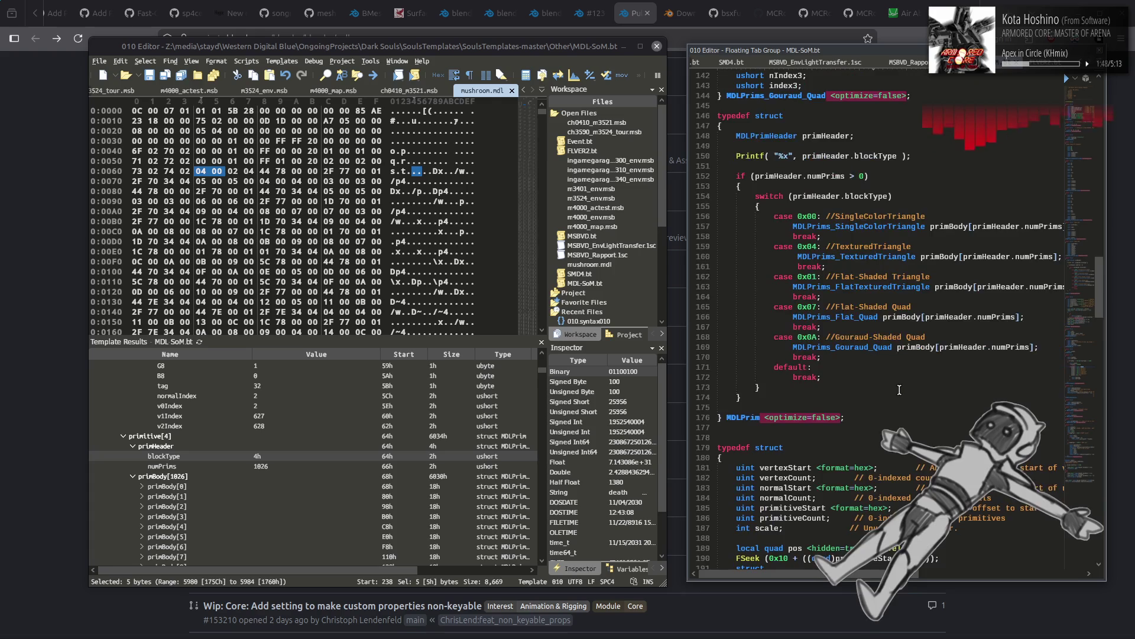
{"action": "double_click", "coordinate": [873, 367]}
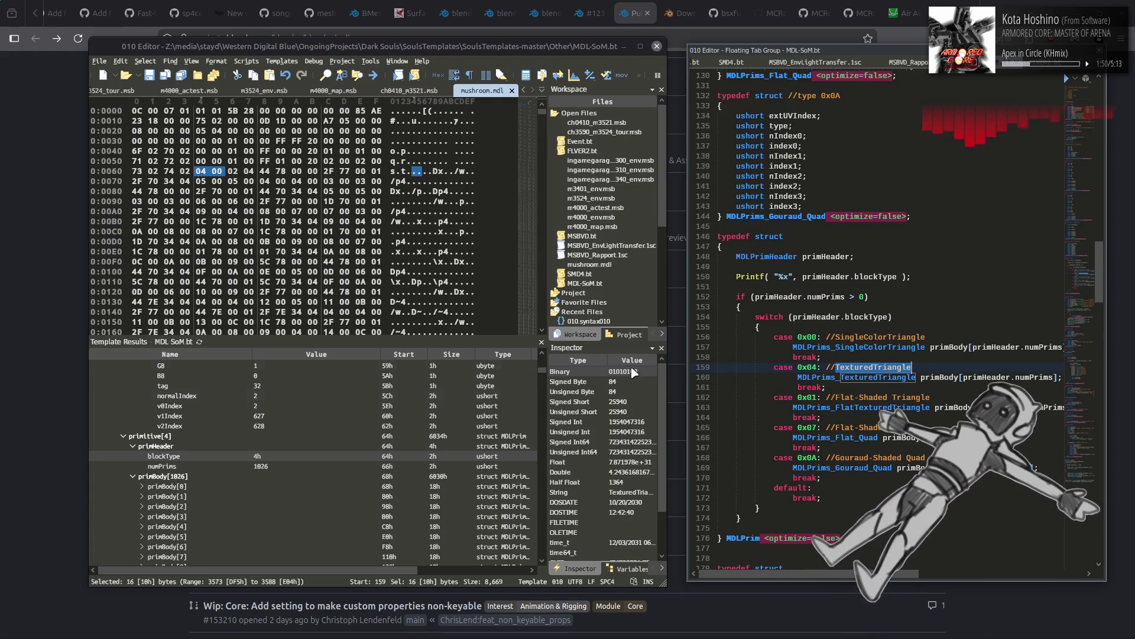
Step: Expand primitive[4]'s primBody[0] and check vIndex0 5, vIndex1 4 and vIndex2 3
{"action": "left_click", "coordinate": [297, 445]}
{"action": "scroll", "coordinate": [278, 461], "scroll_direction": "down", "scroll_amount": 3}
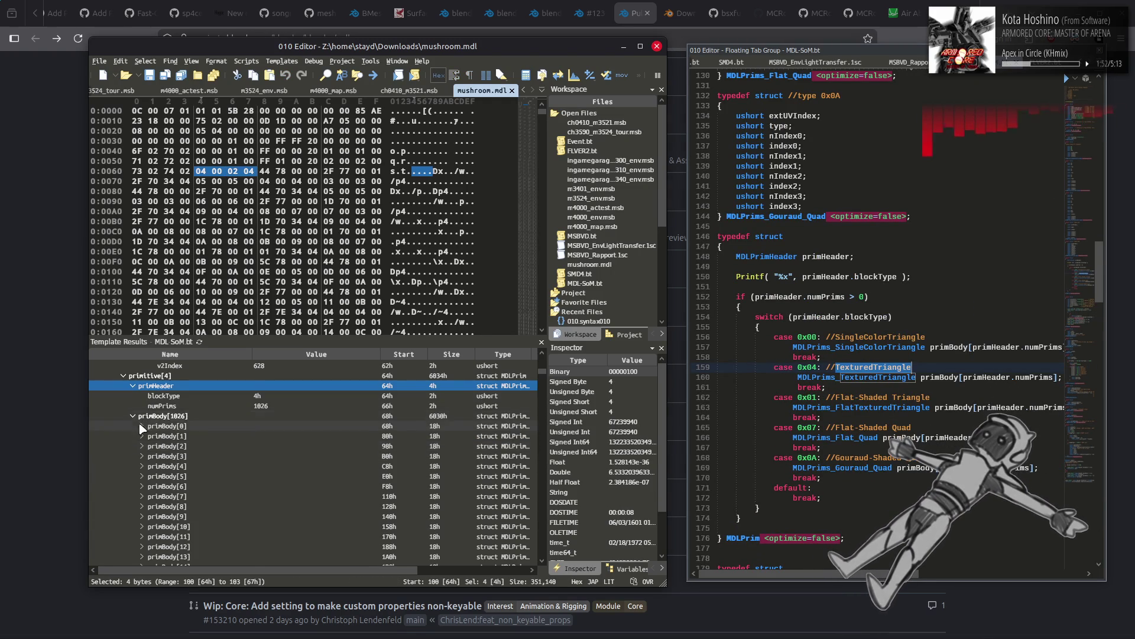
{"action": "left_click", "coordinate": [143, 406]}
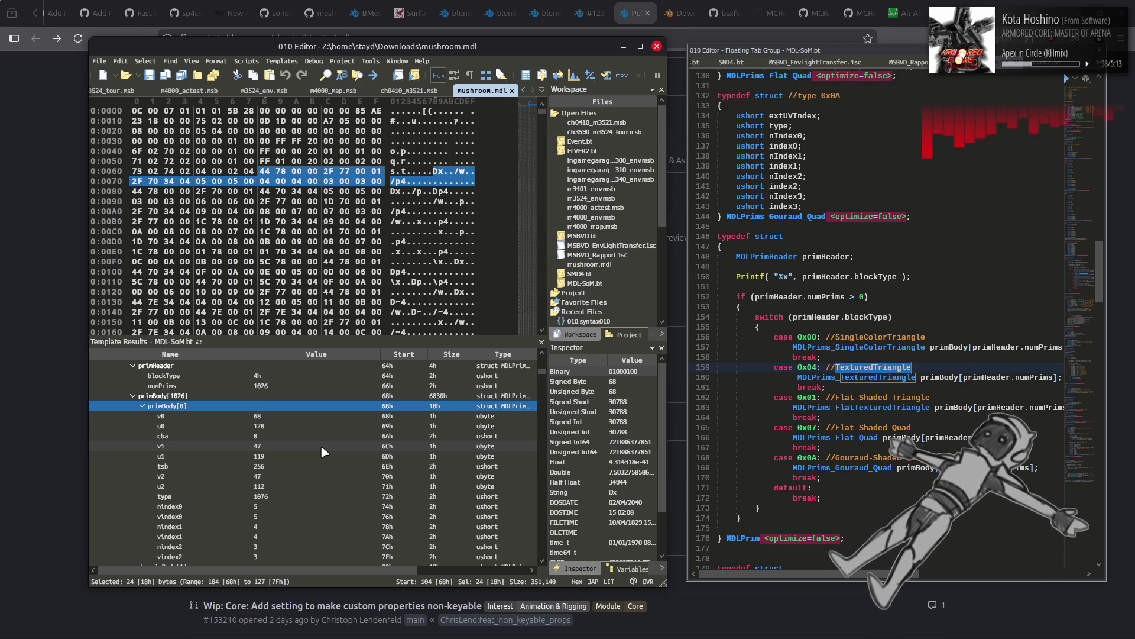
{"action": "scroll", "coordinate": [321, 448], "scroll_direction": "down", "scroll_amount": 1}
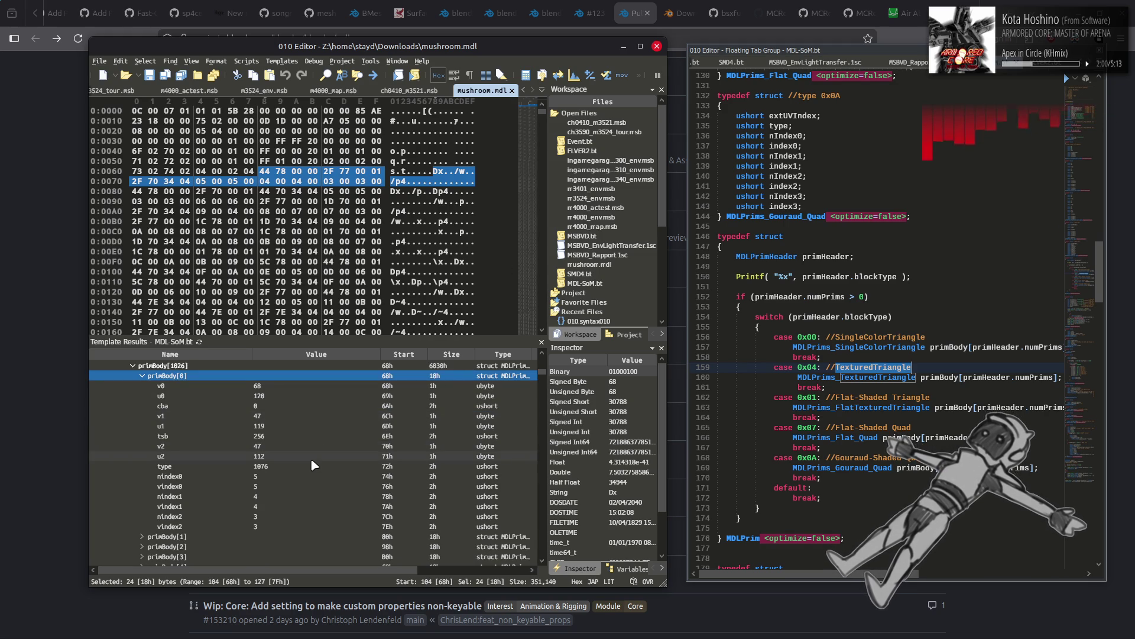
{"action": "left_click", "coordinate": [298, 486]}
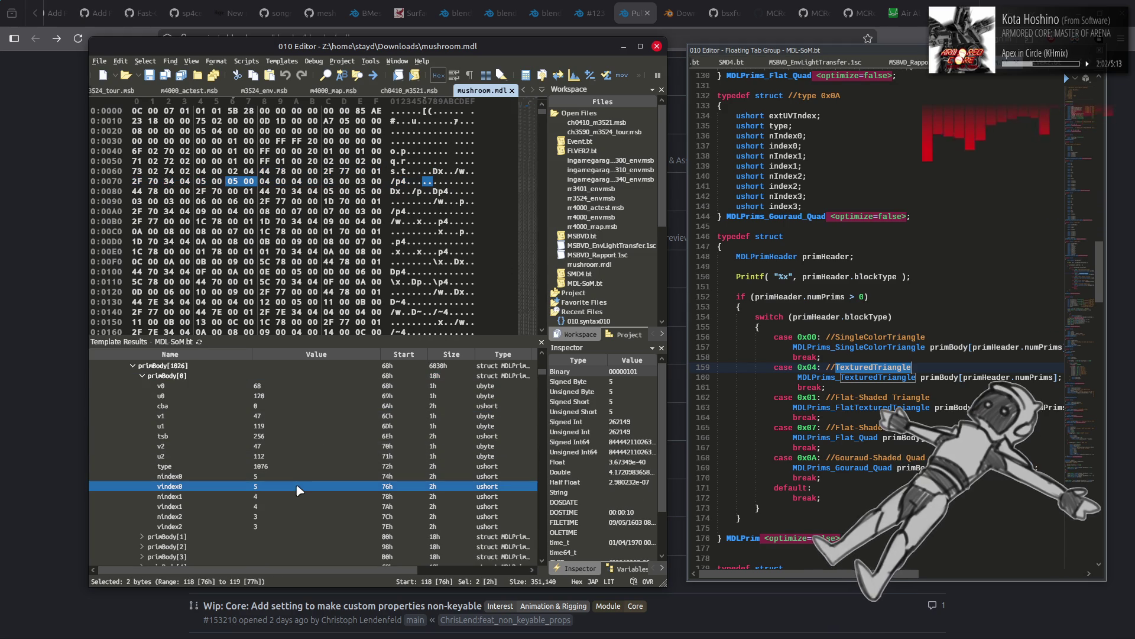
{"action": "left_click", "coordinate": [284, 507]}
{"action": "left_click", "coordinate": [283, 530]}
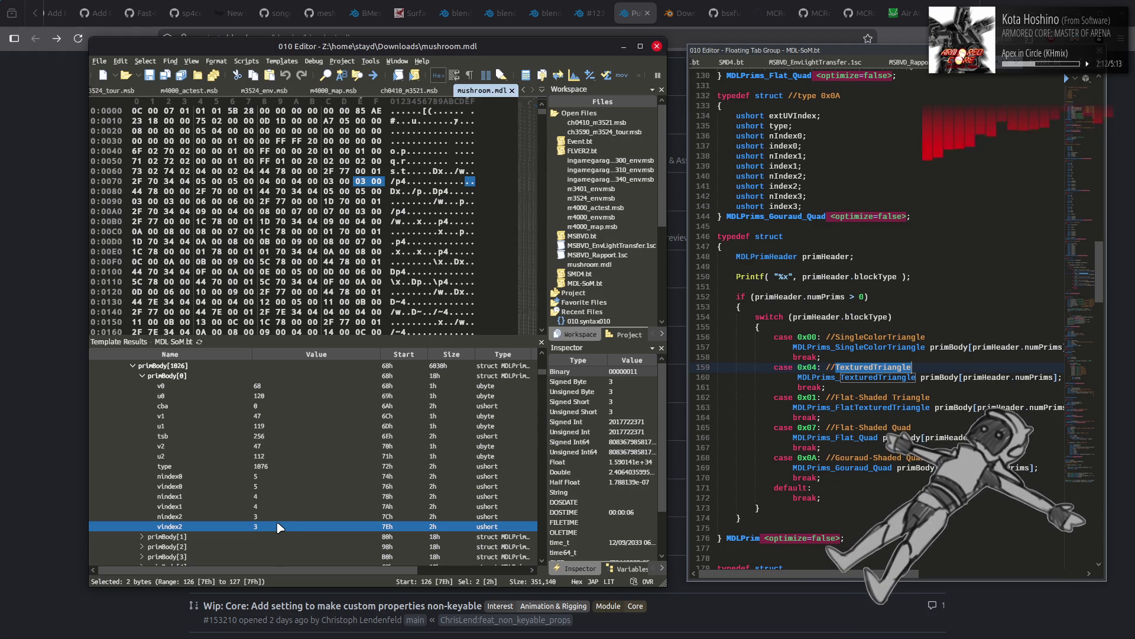
Step: Step through primBody[0]'s v/u fields from 68h to 71h and the vindex0 at 76h
{"action": "left_click", "coordinate": [283, 388]}
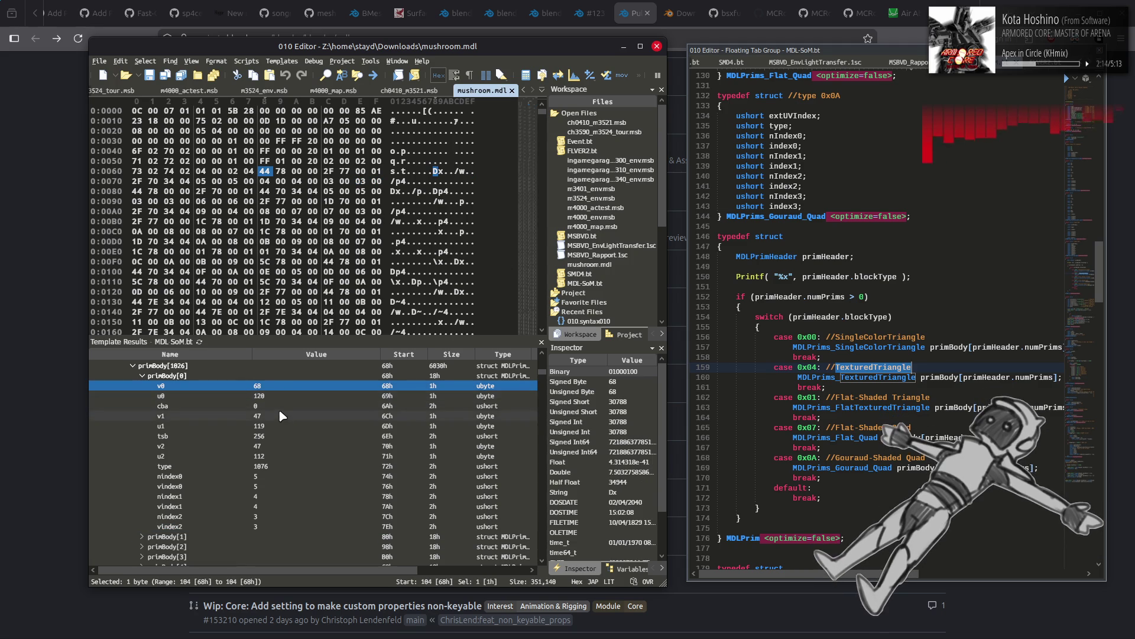
{"action": "left_click", "coordinate": [284, 396]}
{"action": "left_click", "coordinate": [285, 418]}
{"action": "left_click", "coordinate": [286, 427]}
{"action": "left_click", "coordinate": [291, 446]}
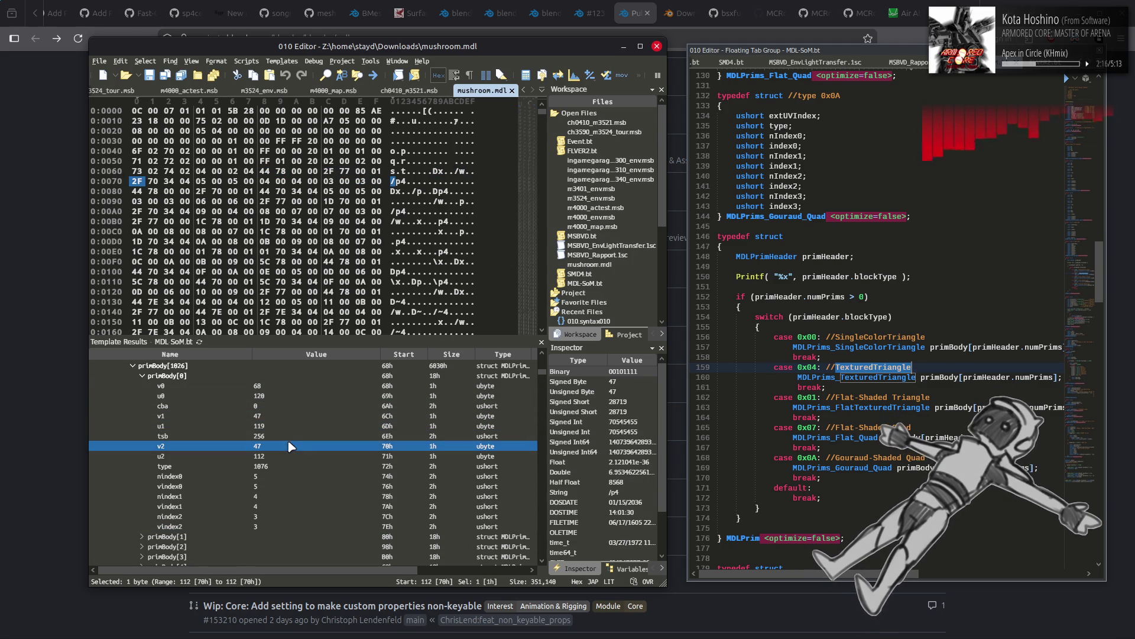
{"action": "left_click", "coordinate": [295, 456]}
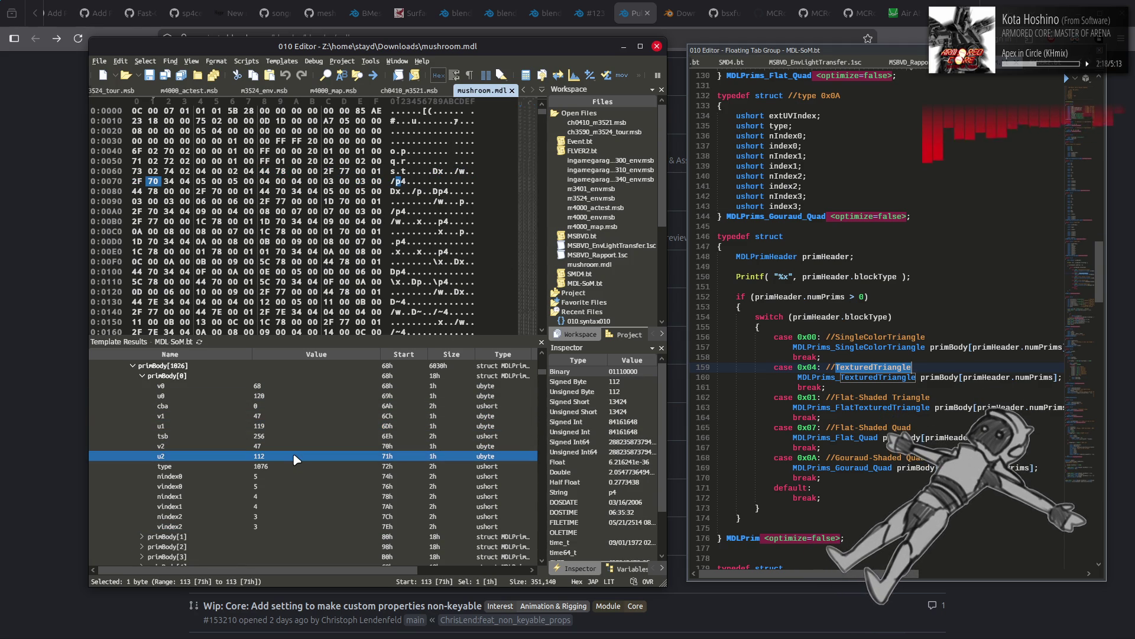
{"action": "left_click", "coordinate": [294, 486]}
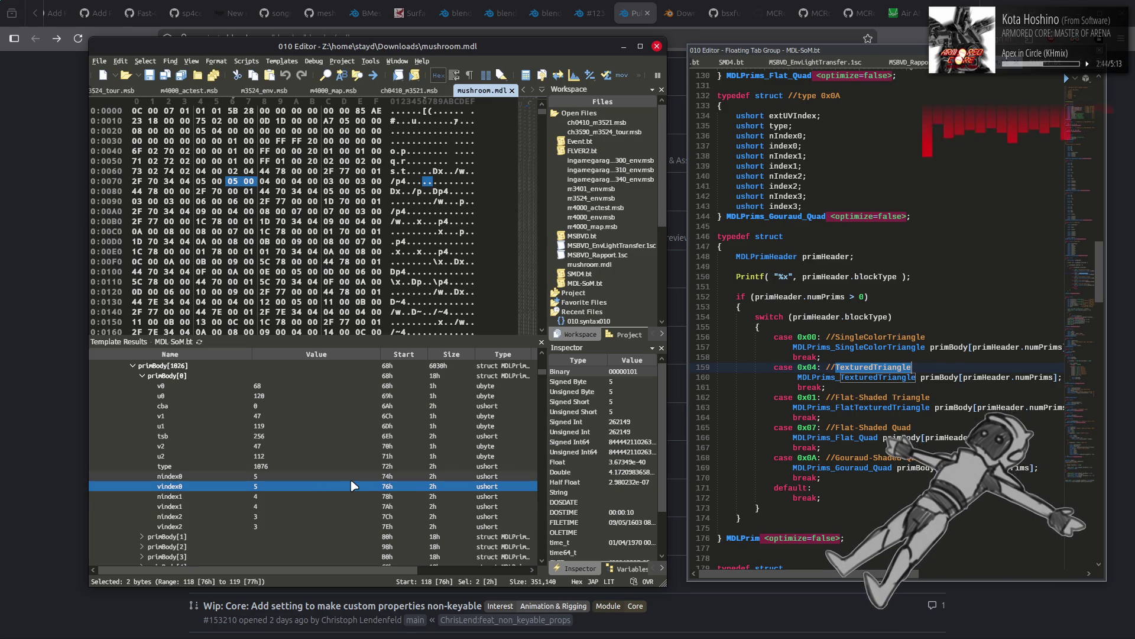
Step: Inspect primBody[0]'s nindex0 field at 74h and vindex0 field at 76h
{"action": "left_click", "coordinate": [340, 478]}
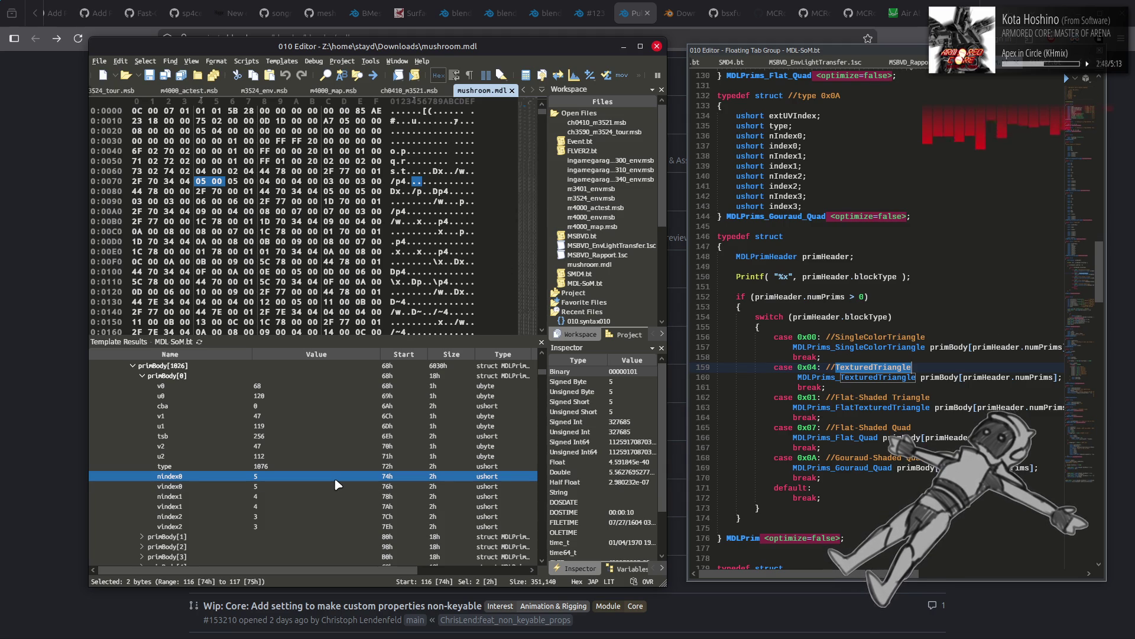
{"action": "left_click", "coordinate": [315, 489]}
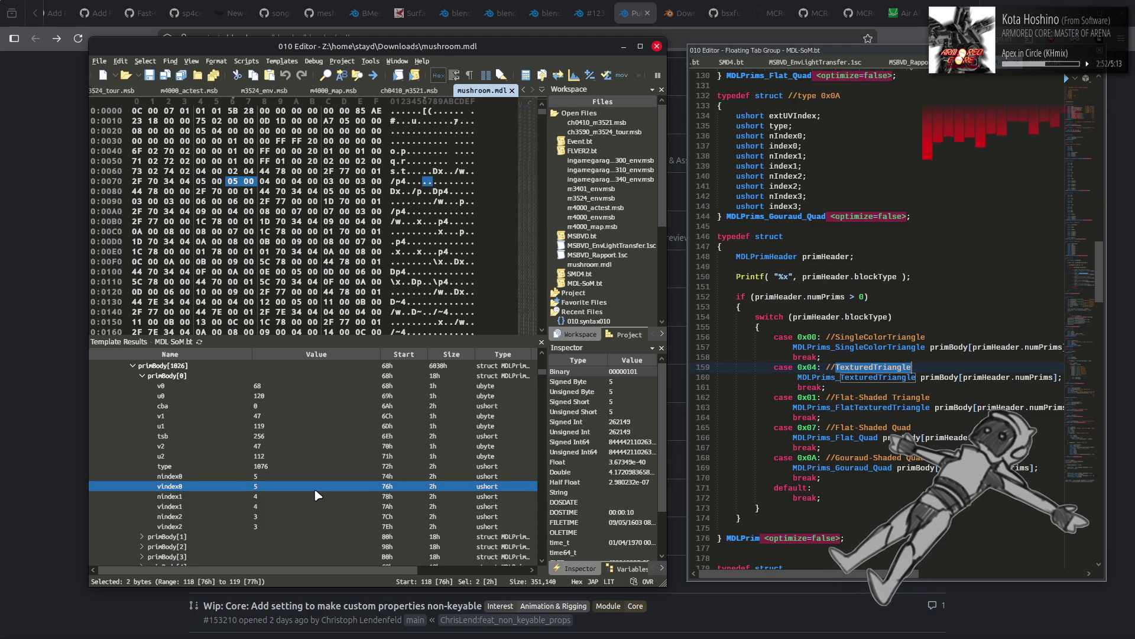
{"action": "scroll", "coordinate": [317, 494], "scroll_direction": "down", "scroll_amount": 1}
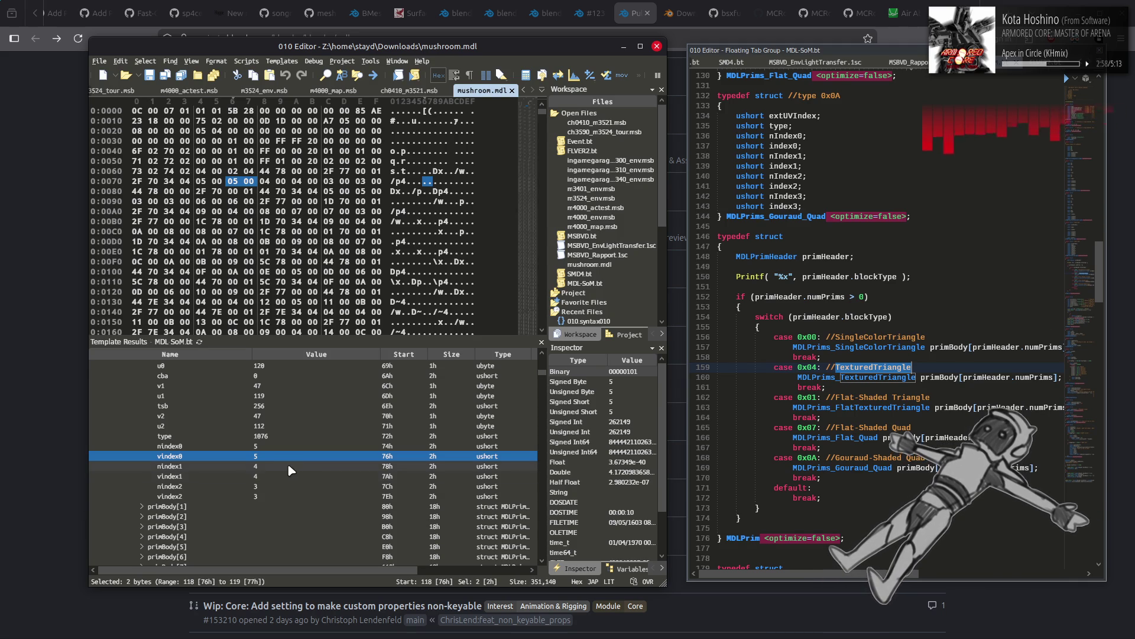
Step: Expand primBody[1] and compare its v1 field with primBody[0]'s v1
{"action": "double_click", "coordinate": [145, 507]}
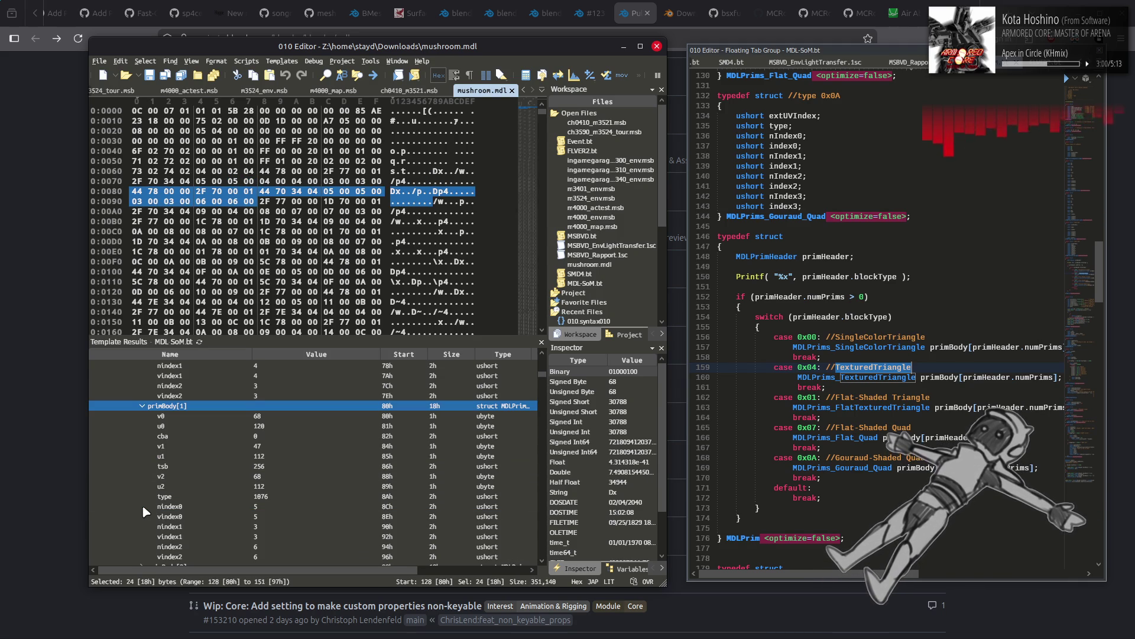
{"action": "scroll", "coordinate": [142, 505], "scroll_direction": "up", "scroll_amount": 5}
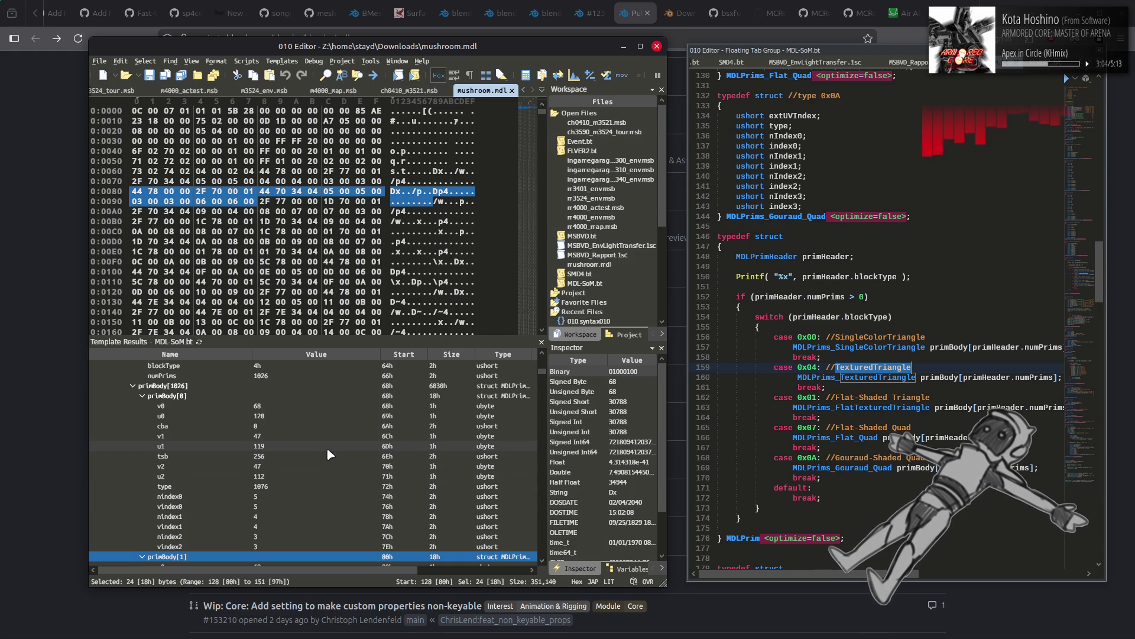
{"action": "left_click", "coordinate": [332, 437]}
{"action": "scroll", "coordinate": [332, 438], "scroll_direction": "down", "scroll_amount": 4}
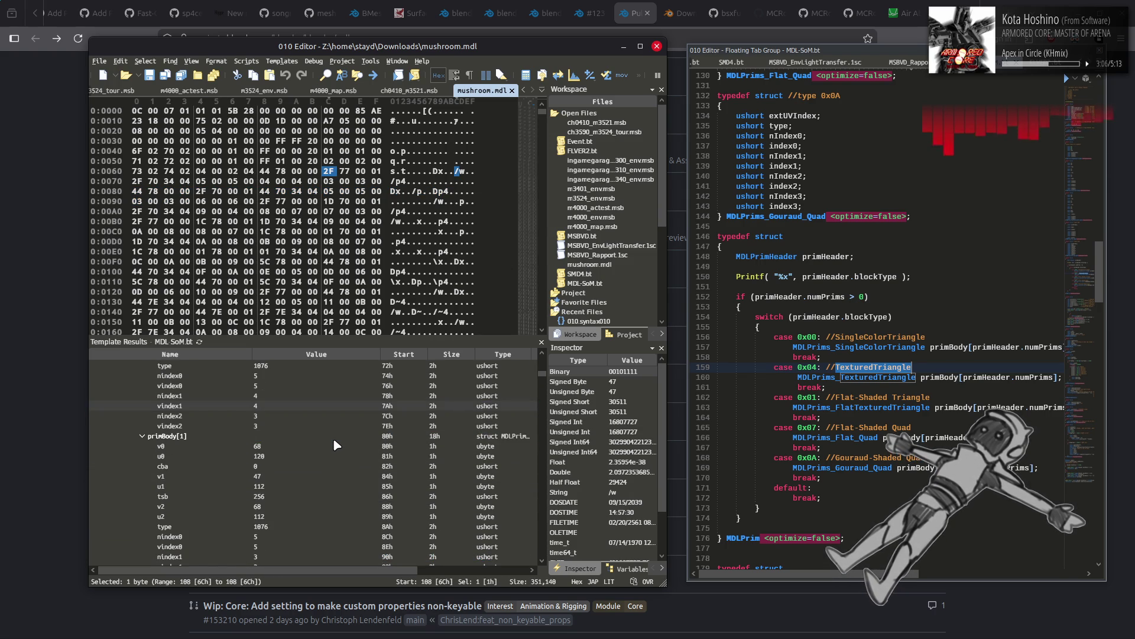
{"action": "left_click", "coordinate": [318, 478]}
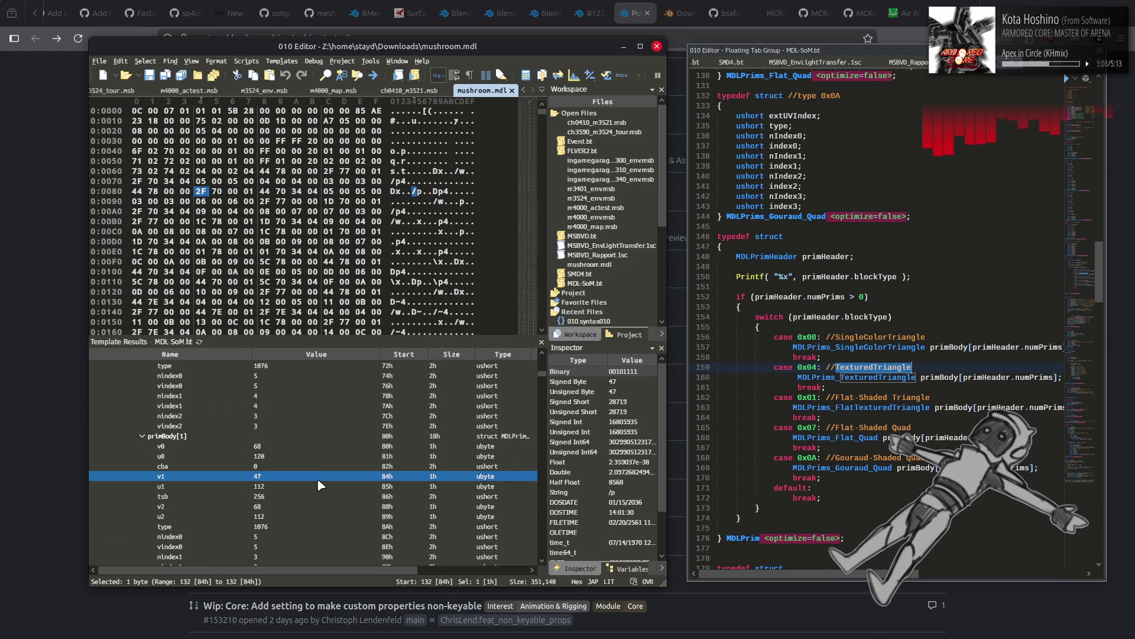
{"action": "scroll", "coordinate": [318, 484], "scroll_direction": "down", "scroll_amount": 1}
{"action": "scroll", "coordinate": [320, 480], "scroll_direction": "up", "scroll_amount": 3}
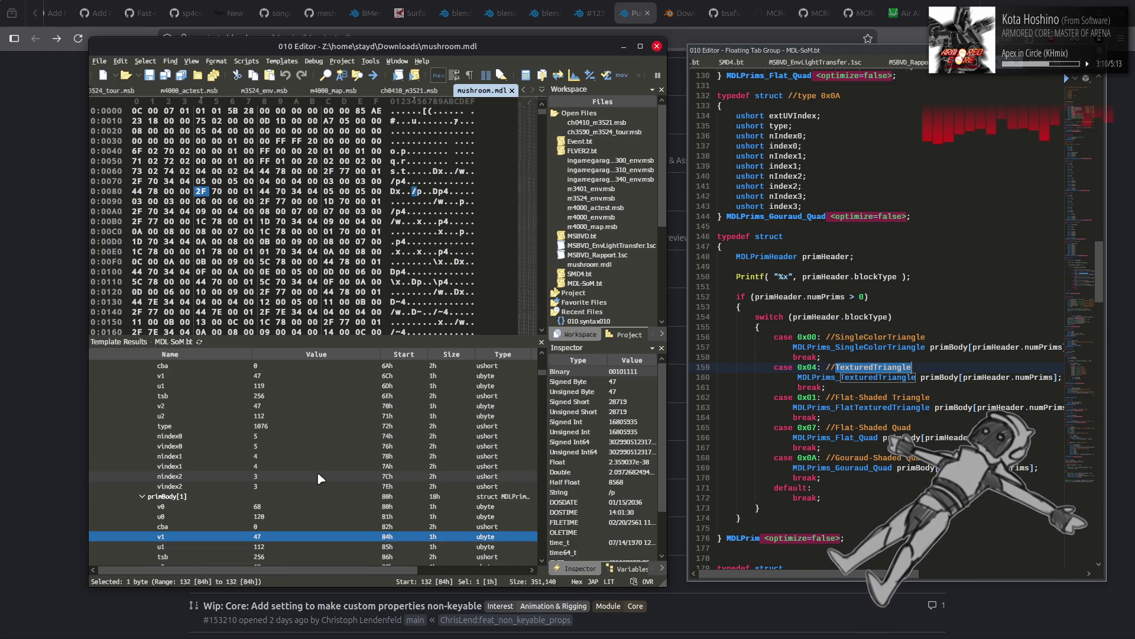
{"action": "scroll", "coordinate": [319, 479], "scroll_direction": "down", "scroll_amount": 4}
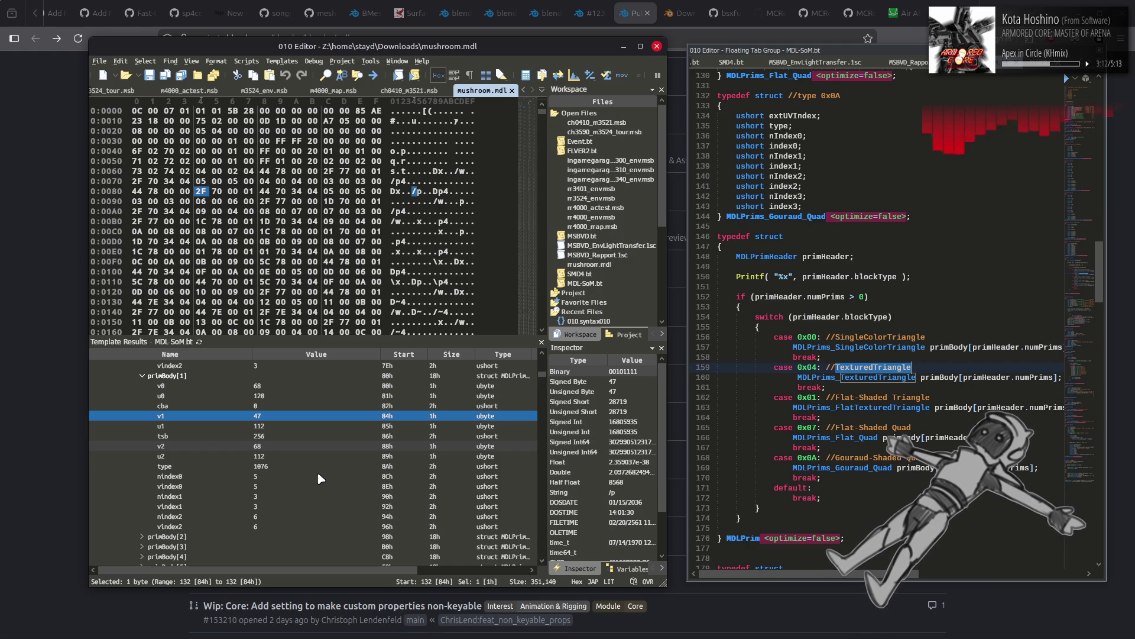
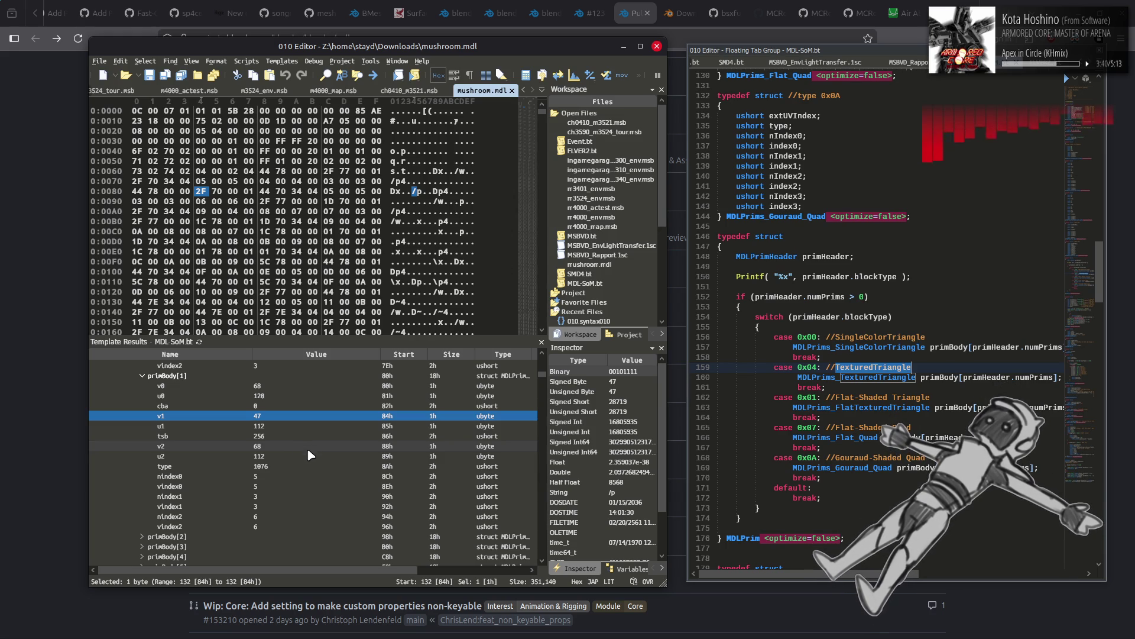
Step: Inspect the nindex0 and vindex0 fields of the first and second primitives
{"action": "left_click", "coordinate": [295, 478]}
{"action": "left_click", "coordinate": [276, 484]}
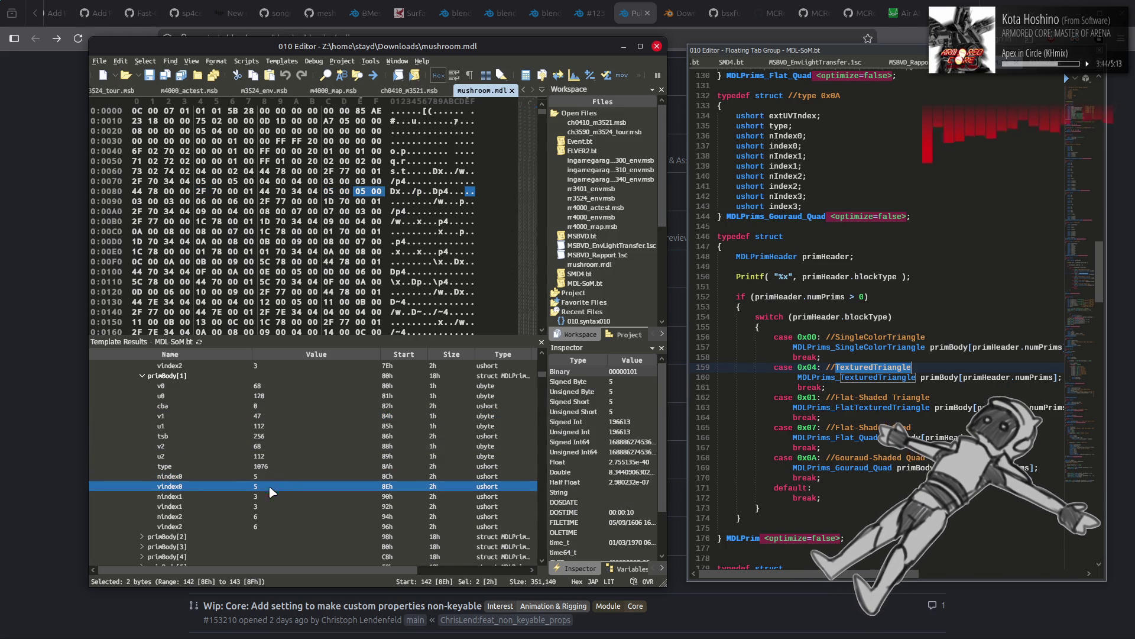
{"action": "scroll", "coordinate": [278, 489], "scroll_direction": "up", "scroll_amount": 4}
{"action": "left_click", "coordinate": [276, 437]}
{"action": "left_click", "coordinate": [278, 447]}
{"action": "left_click", "coordinate": [278, 438]}
{"action": "left_click", "coordinate": [278, 447]}
{"action": "scroll", "coordinate": [279, 448], "scroll_direction": "down", "scroll_amount": 4}
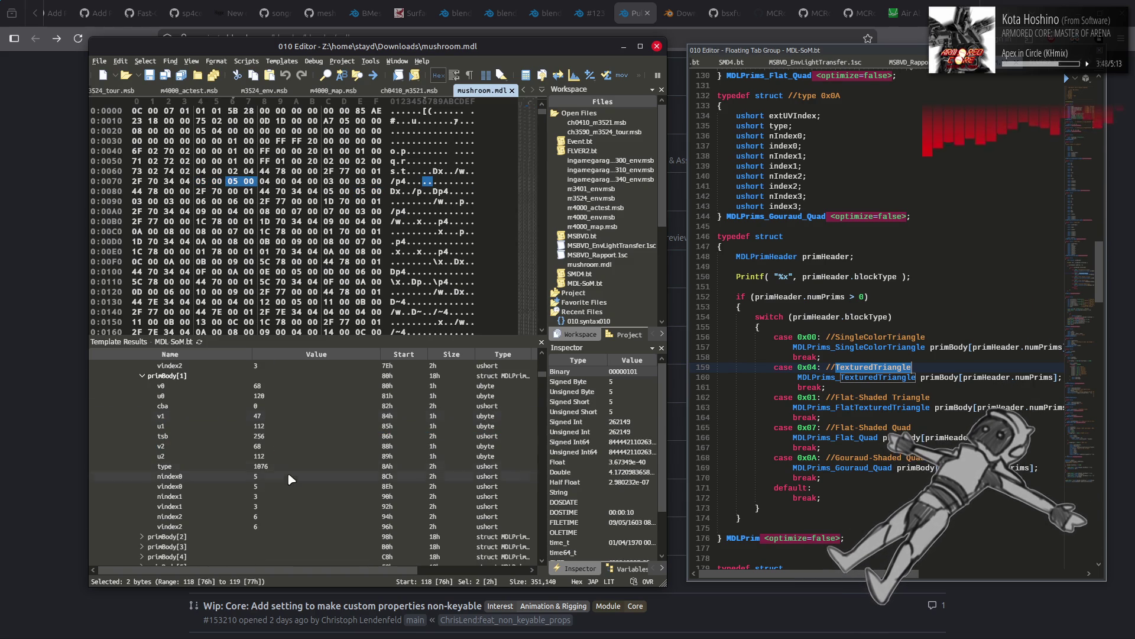
{"action": "left_click", "coordinate": [285, 486]}
{"action": "left_click", "coordinate": [285, 476]}
{"action": "scroll", "coordinate": [284, 472], "scroll_direction": "up", "scroll_amount": 6}
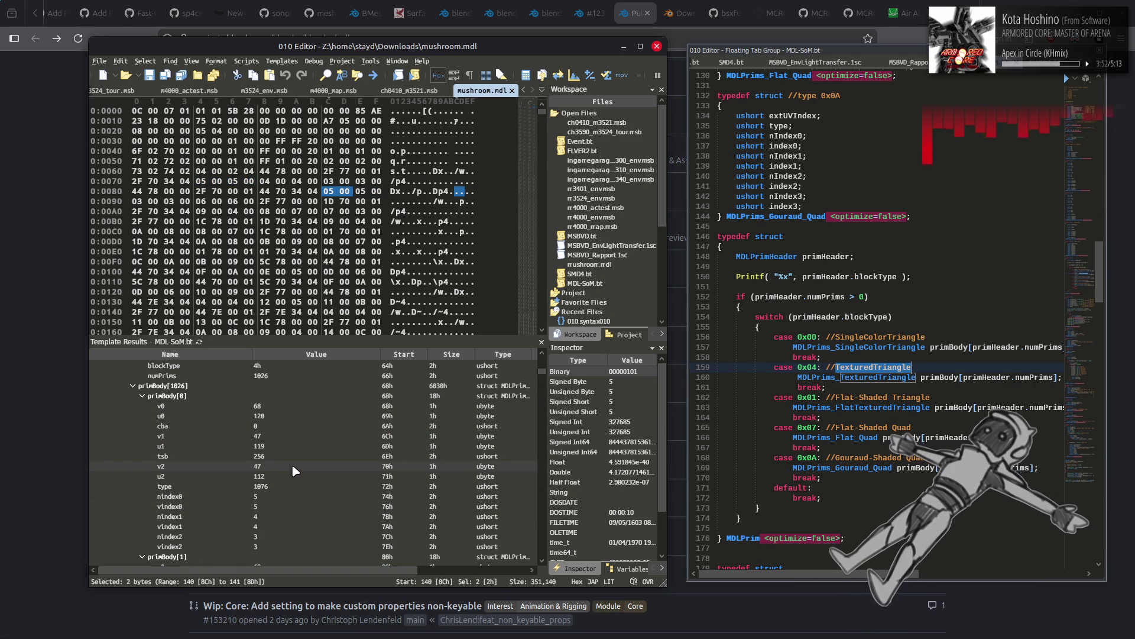
Step: Compare the u0, v0 and cba bytes across the first and second primitives
{"action": "left_click", "coordinate": [279, 414]}
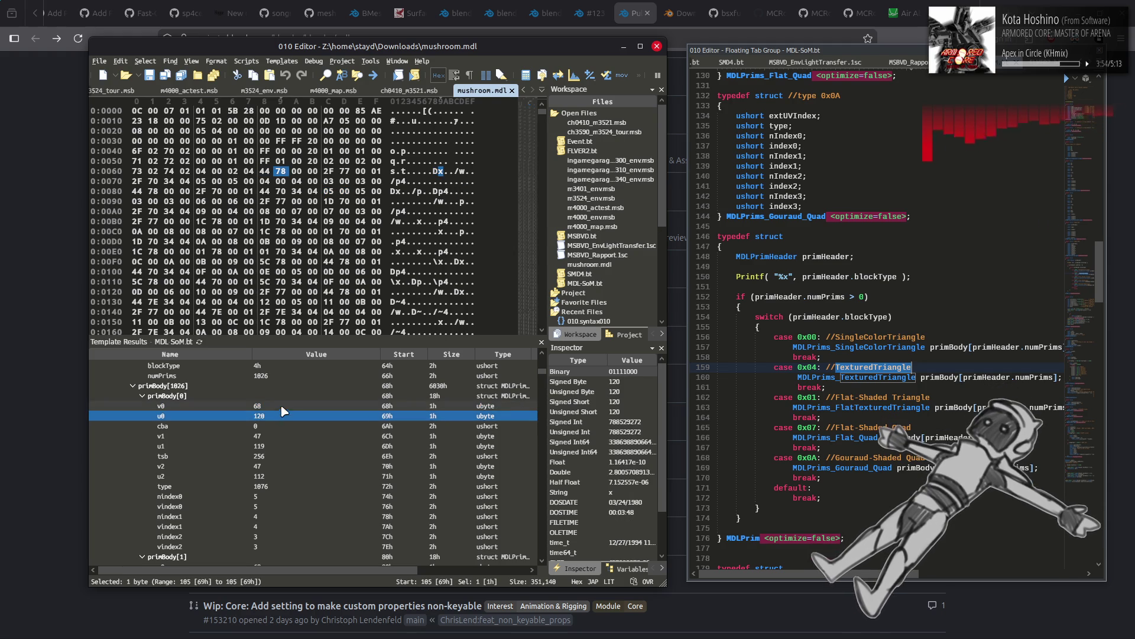
{"action": "scroll", "coordinate": [282, 414], "scroll_direction": "down", "scroll_amount": 5}
{"action": "left_click", "coordinate": [285, 417]}
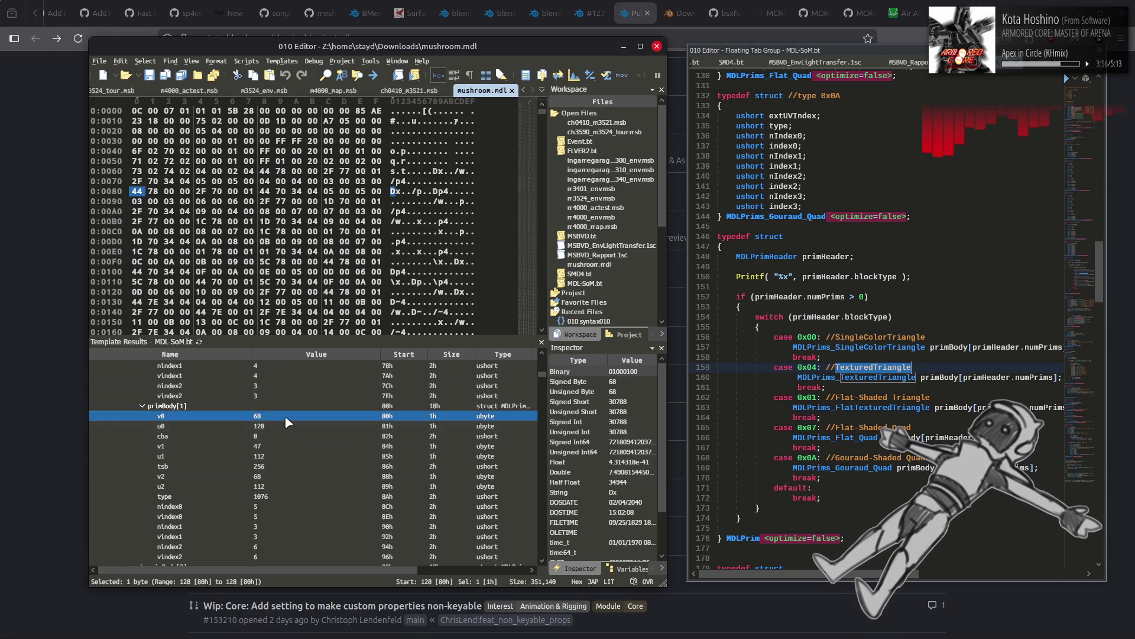
{"action": "left_click", "coordinate": [288, 429]}
{"action": "left_click", "coordinate": [291, 417]}
{"action": "left_click", "coordinate": [289, 429]}
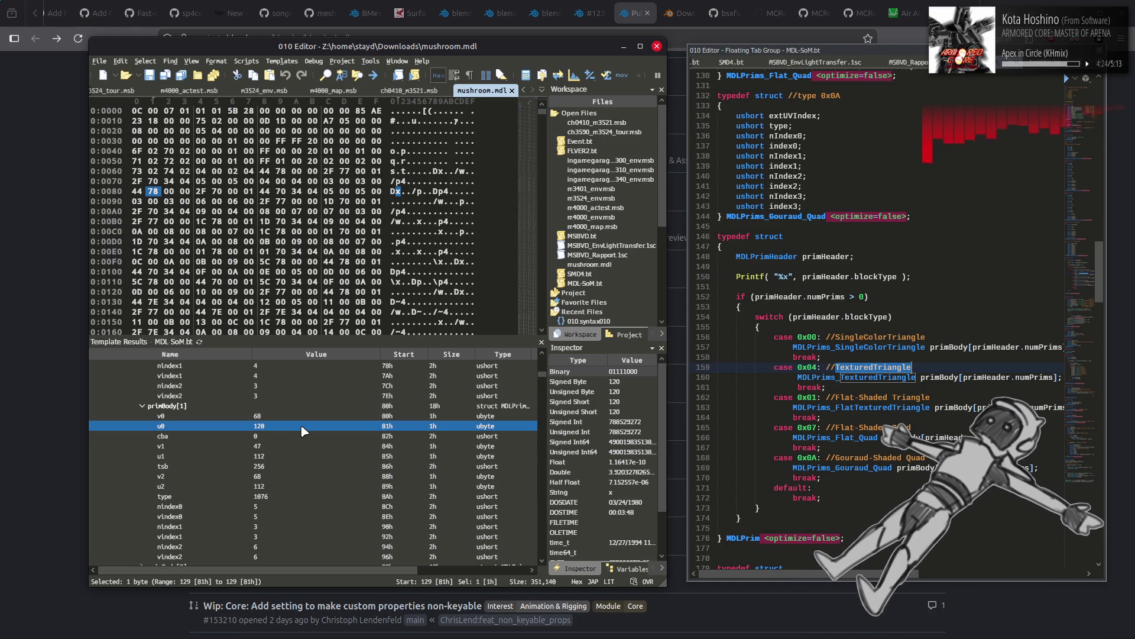
{"action": "left_click", "coordinate": [339, 441]}
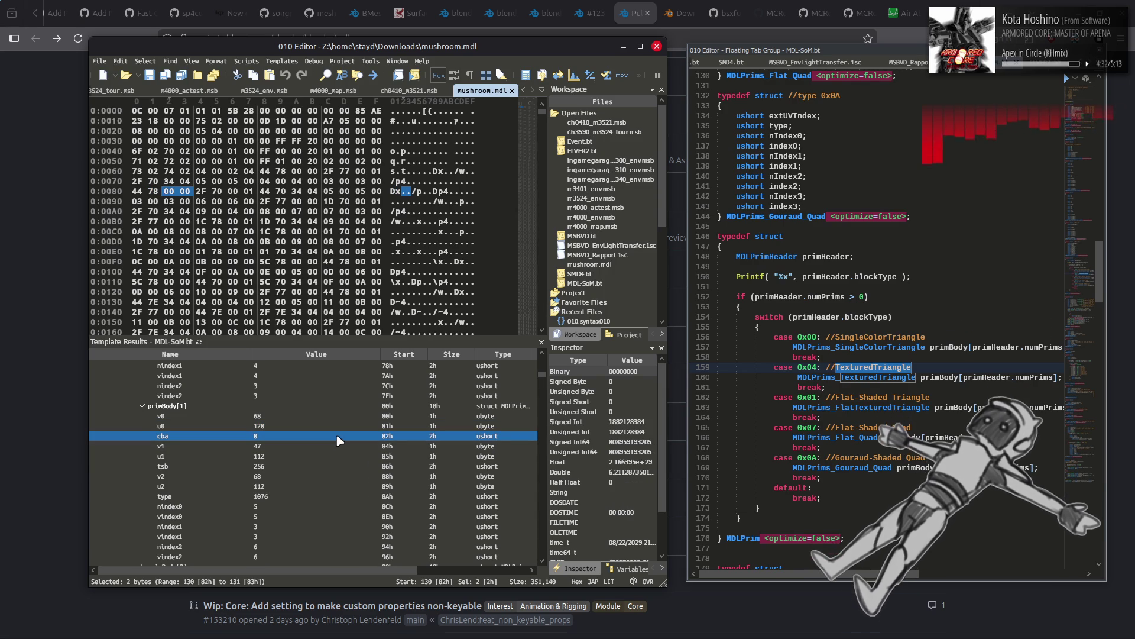
{"action": "left_click", "coordinate": [340, 427]}
{"action": "left_click", "coordinate": [339, 419]}
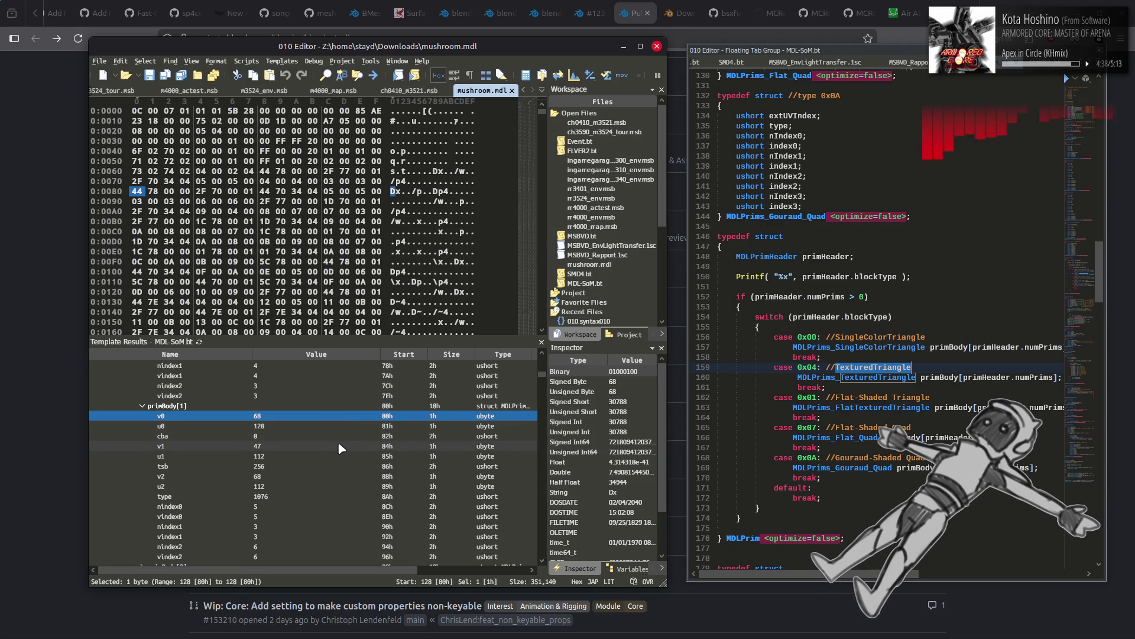
{"action": "left_click", "coordinate": [340, 430]}
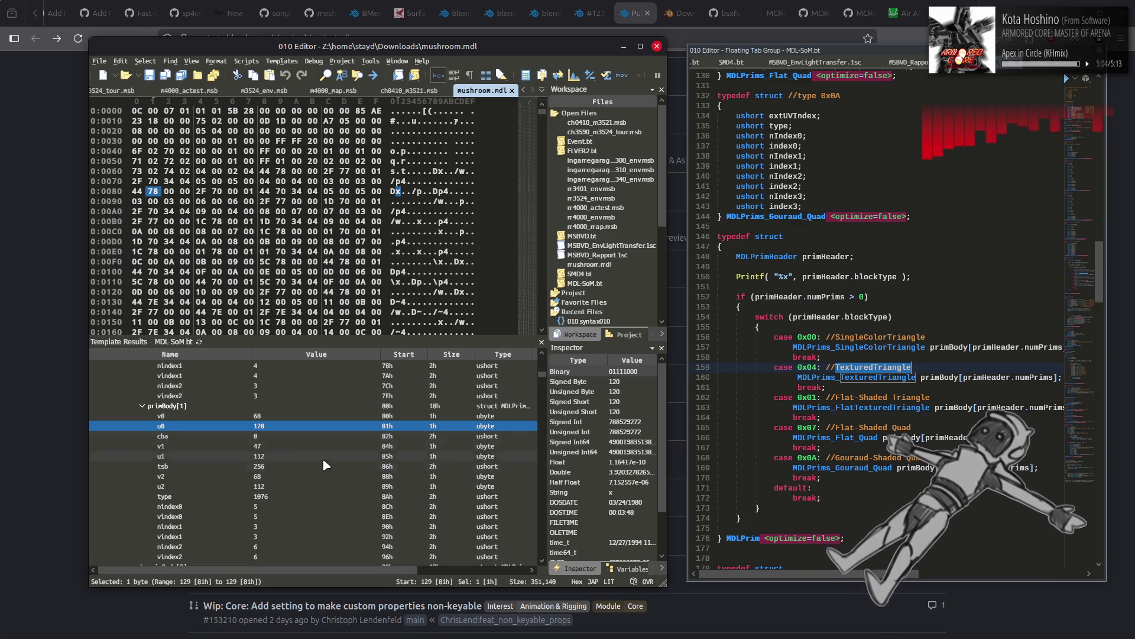
Step: Check another primitive's nindex0 and vindex0 values, then its v0 and u0 bytes
{"action": "left_click", "coordinate": [308, 507]}
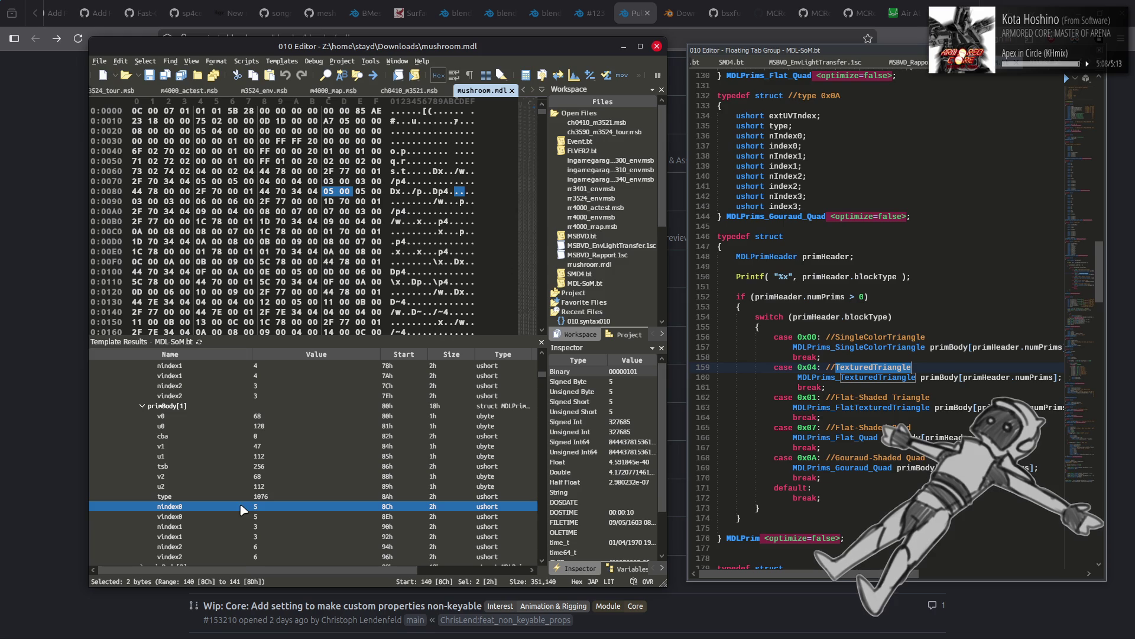
{"action": "left_click", "coordinate": [275, 518]}
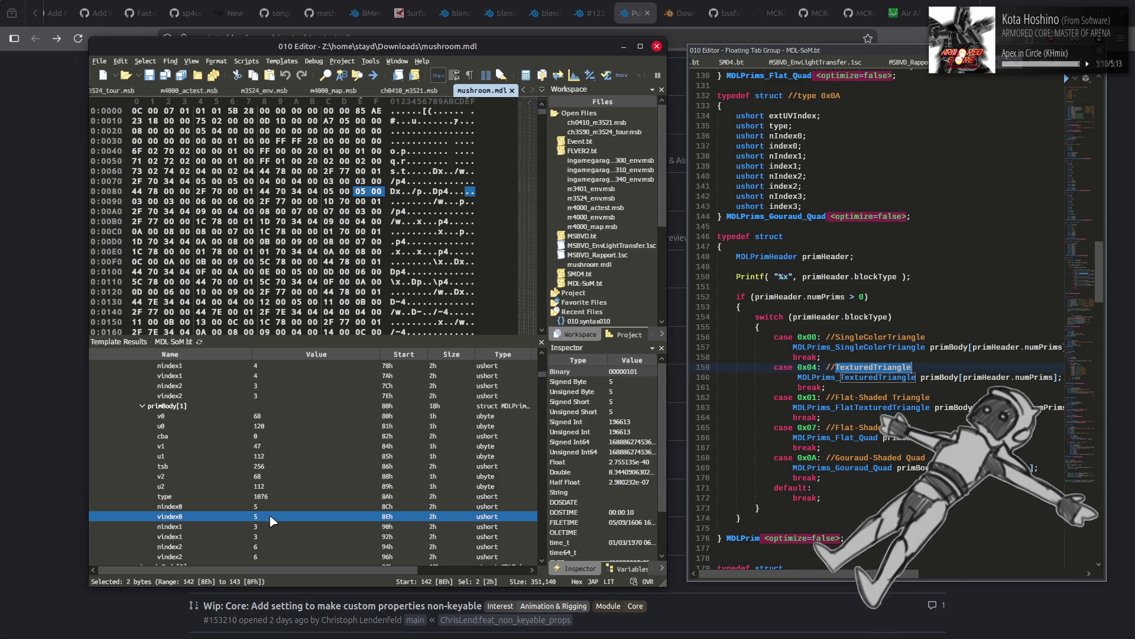
{"action": "left_click", "coordinate": [272, 507]}
{"action": "left_click", "coordinate": [276, 519]}
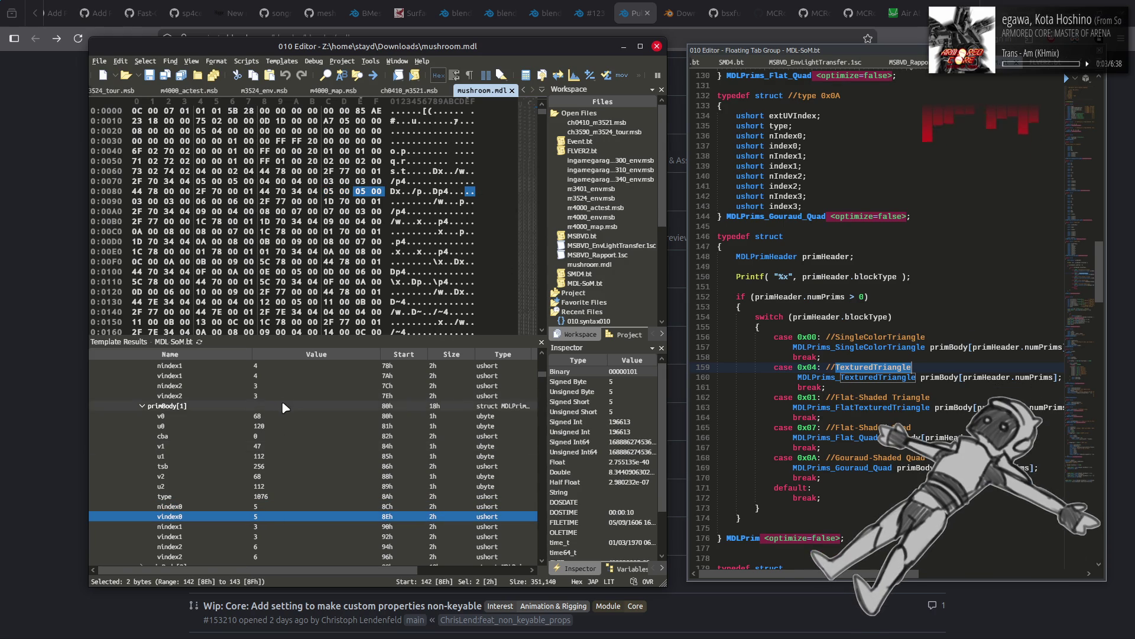
{"action": "left_click", "coordinate": [283, 416]}
{"action": "left_click", "coordinate": [288, 425]}
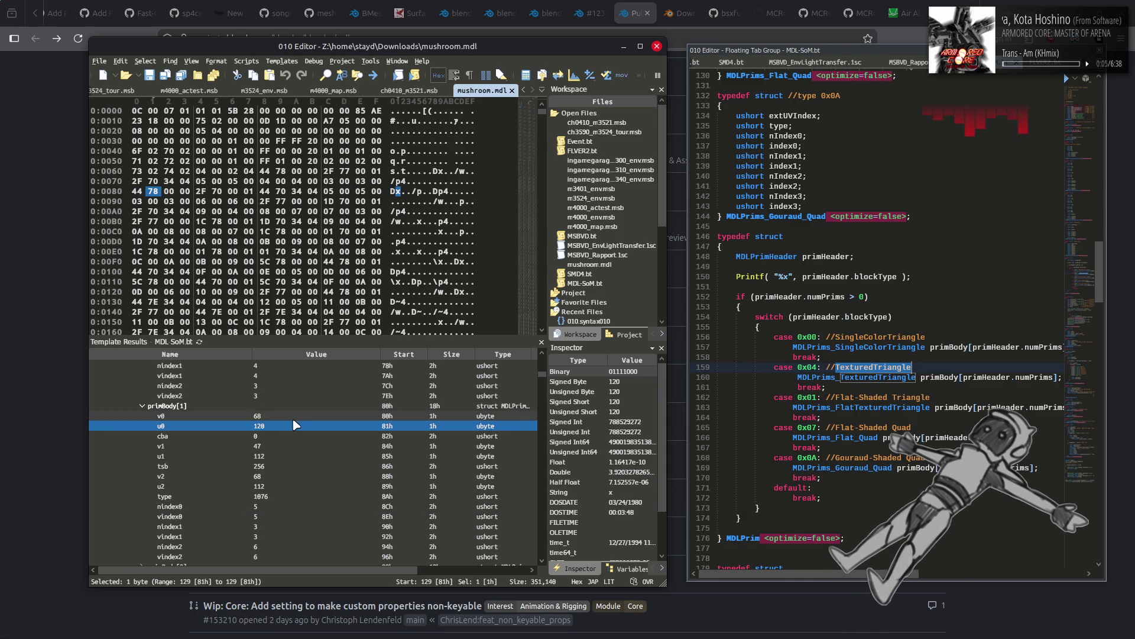
{"action": "left_click", "coordinate": [295, 416]}
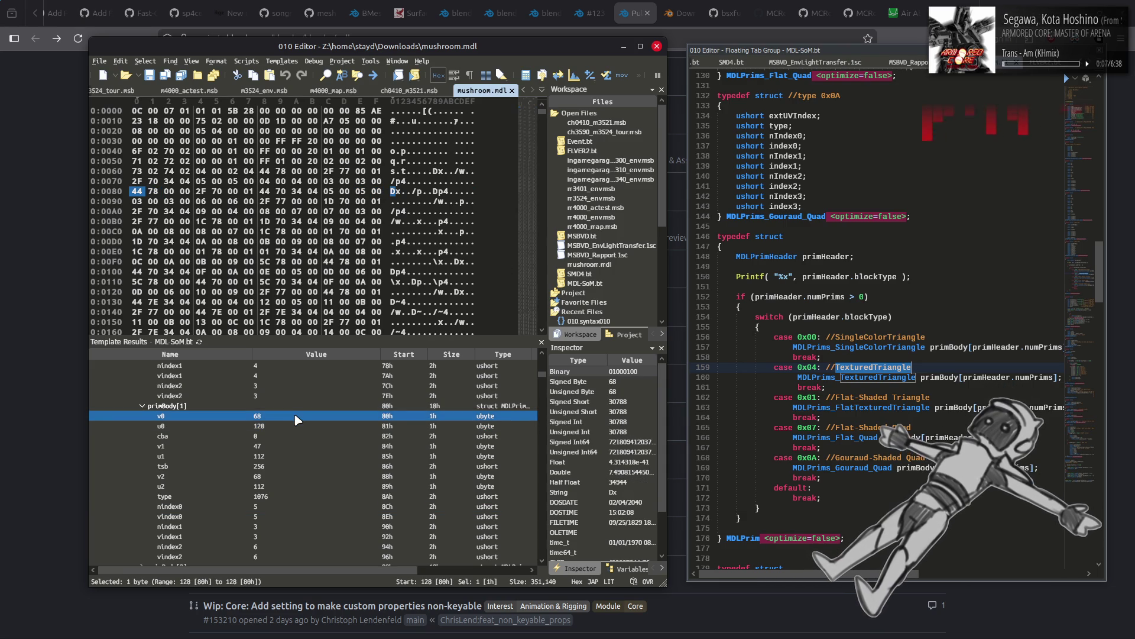
{"action": "left_click", "coordinate": [290, 427]}
{"action": "left_click", "coordinate": [297, 418]}
{"action": "left_click", "coordinate": [295, 426]}
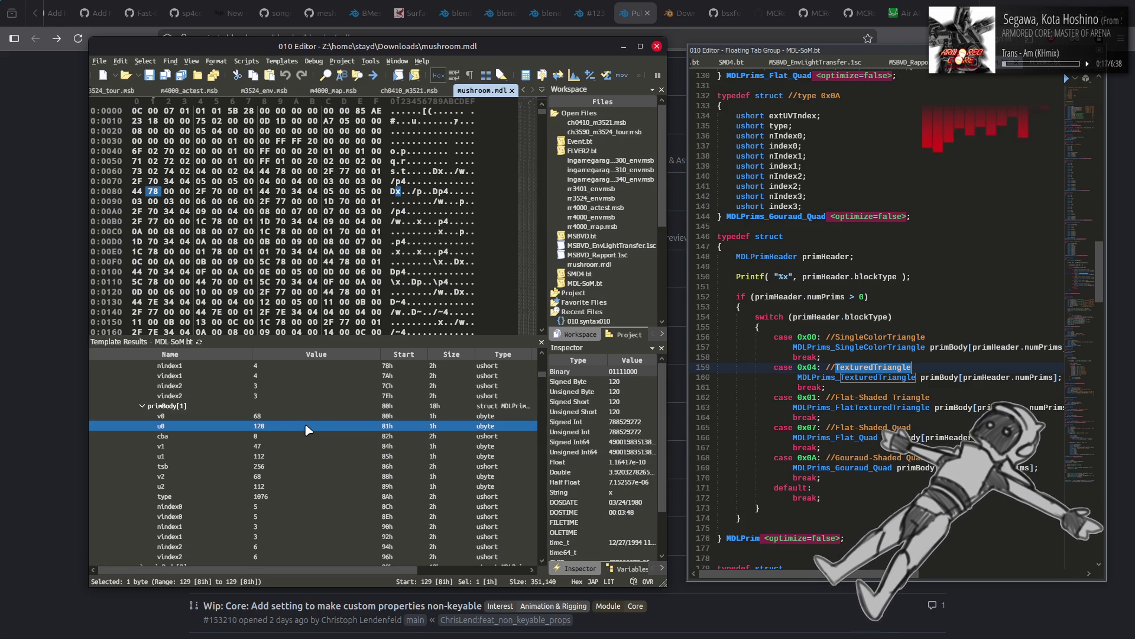
Step: Compare the nindex0 and vindex0 fields against the type field's value 1076
{"action": "left_click", "coordinate": [286, 507]}
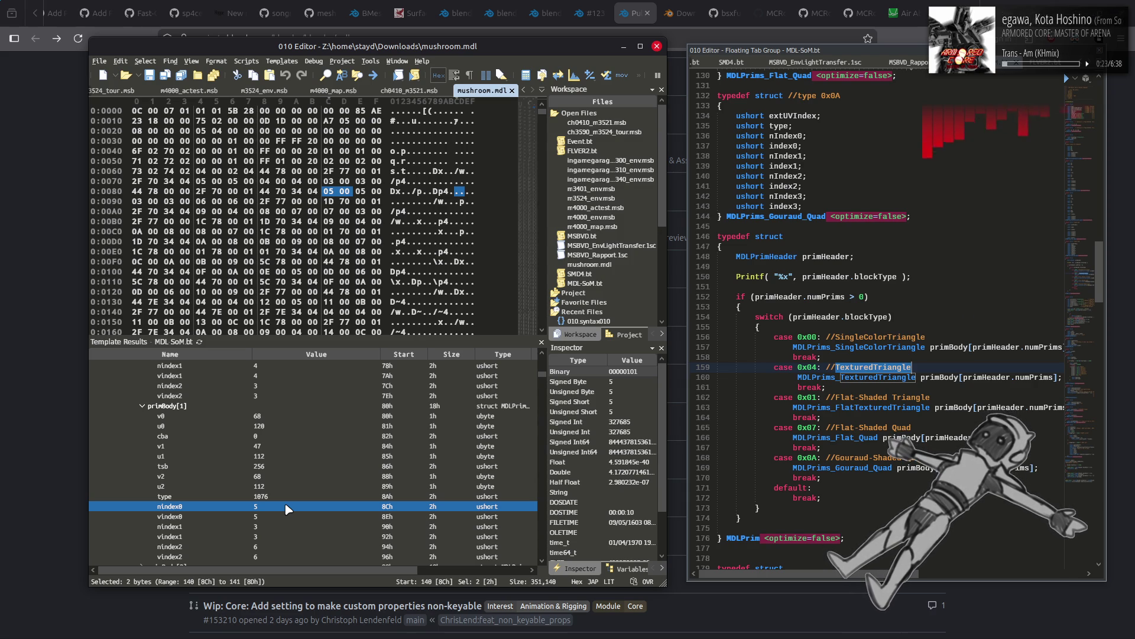
{"action": "left_click", "coordinate": [282, 517]}
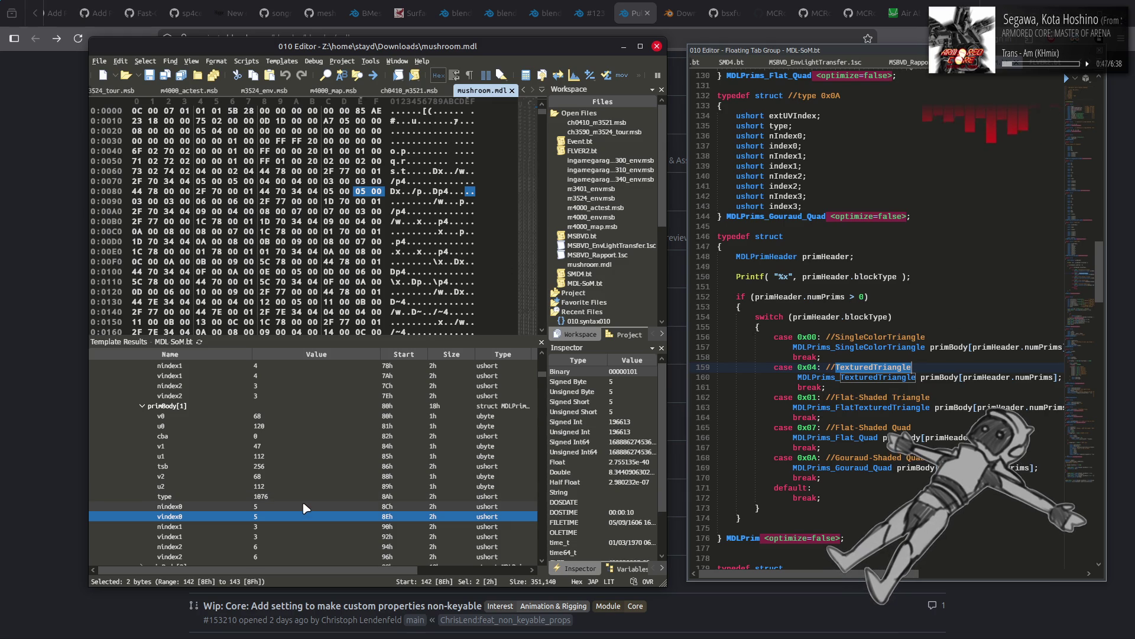
{"action": "left_click", "coordinate": [305, 504]}
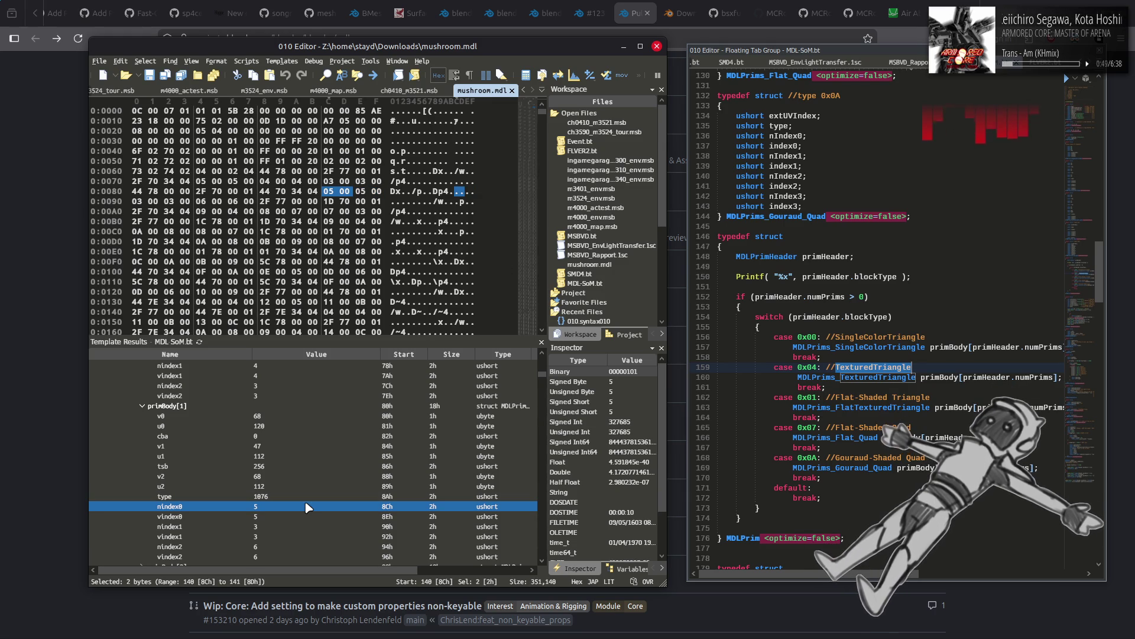
{"action": "left_click", "coordinate": [307, 516]}
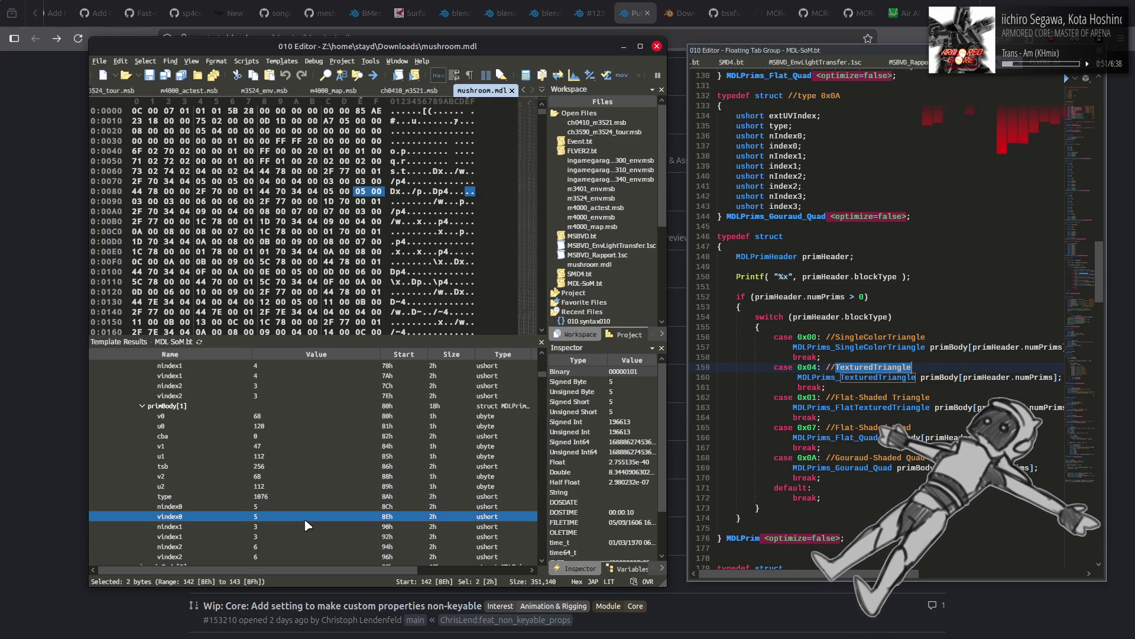
{"action": "left_click", "coordinate": [320, 499]}
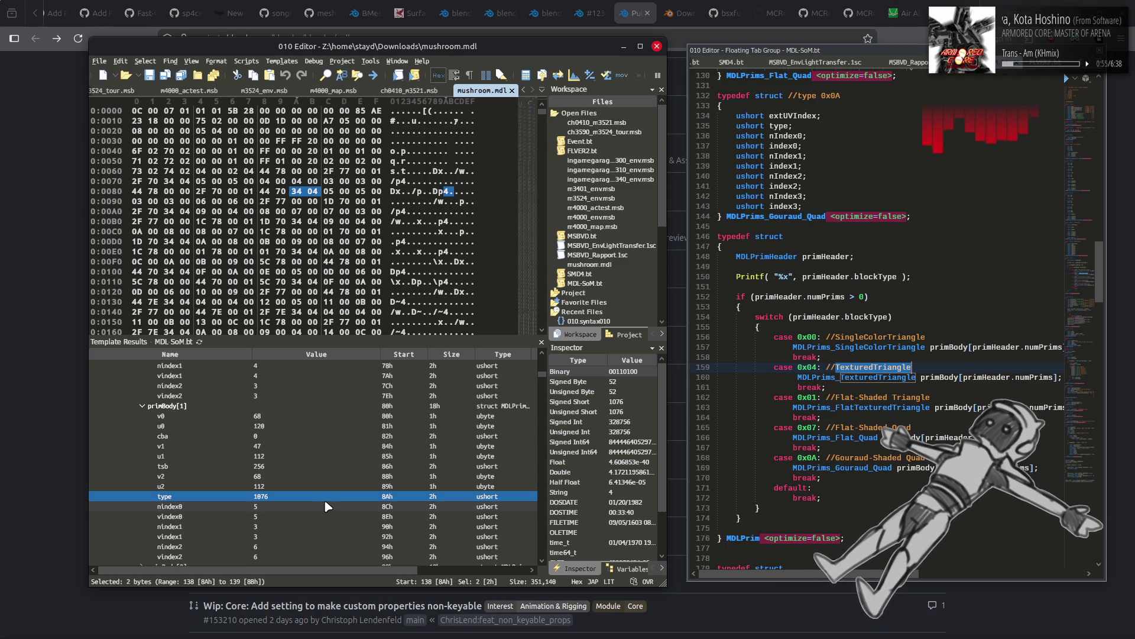
{"action": "left_click", "coordinate": [316, 506]}
{"action": "left_click", "coordinate": [305, 518]}
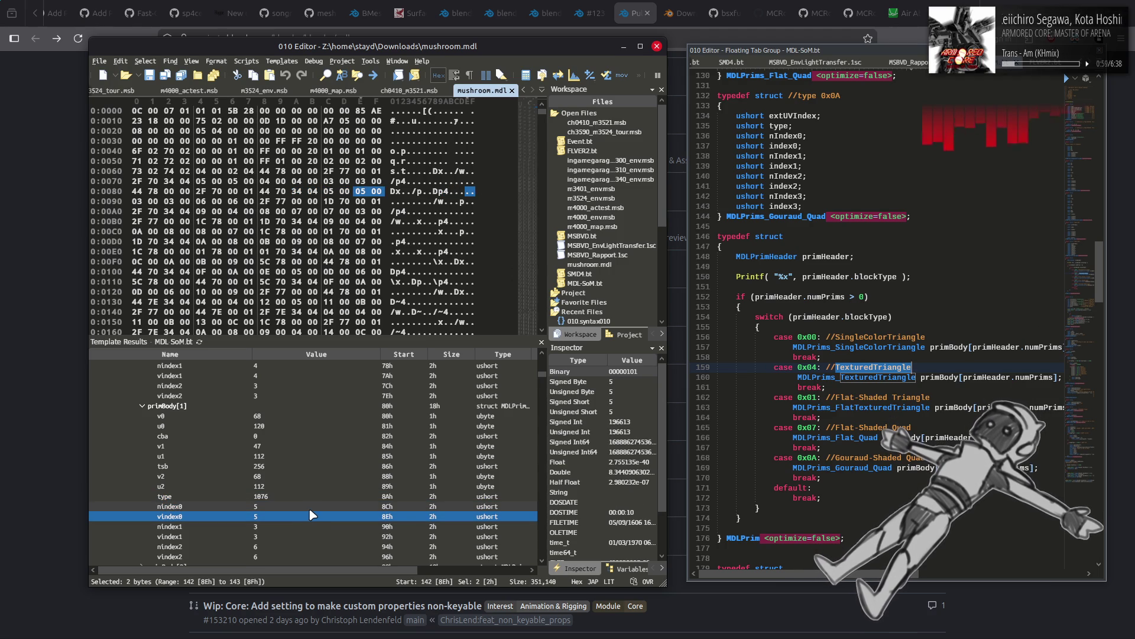
Step: Alternate between the nindex0 and vindex0 values to confirm their bytes
{"action": "left_click", "coordinate": [311, 508]}
{"action": "left_click", "coordinate": [312, 517]}
{"action": "left_click", "coordinate": [311, 507]}
{"action": "left_click", "coordinate": [304, 518]}
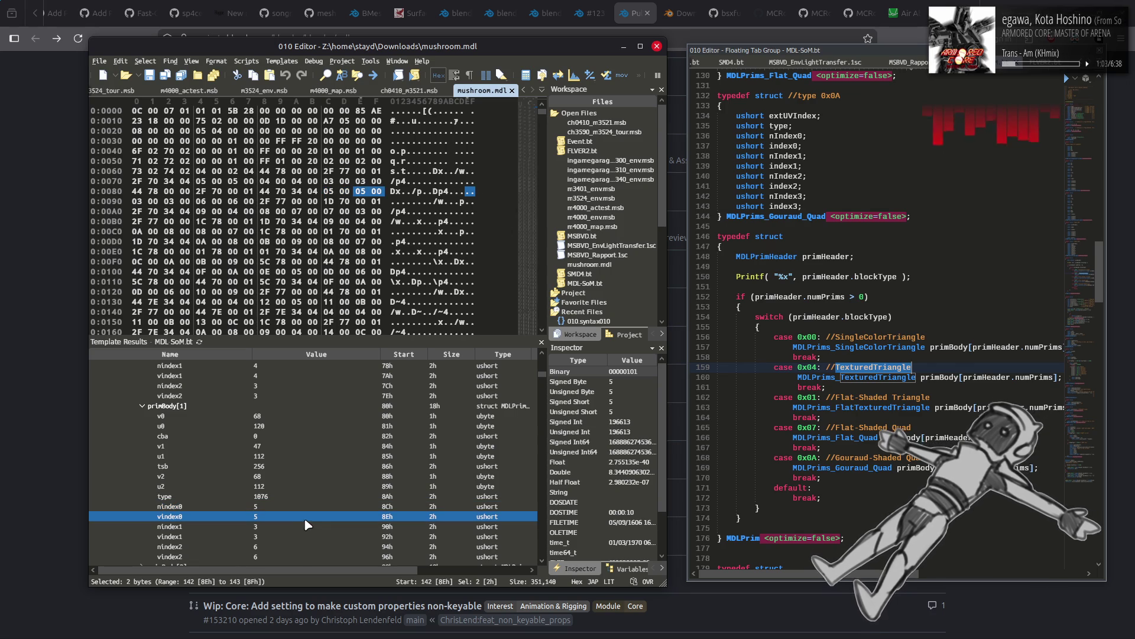
{"action": "left_click", "coordinate": [308, 509]}
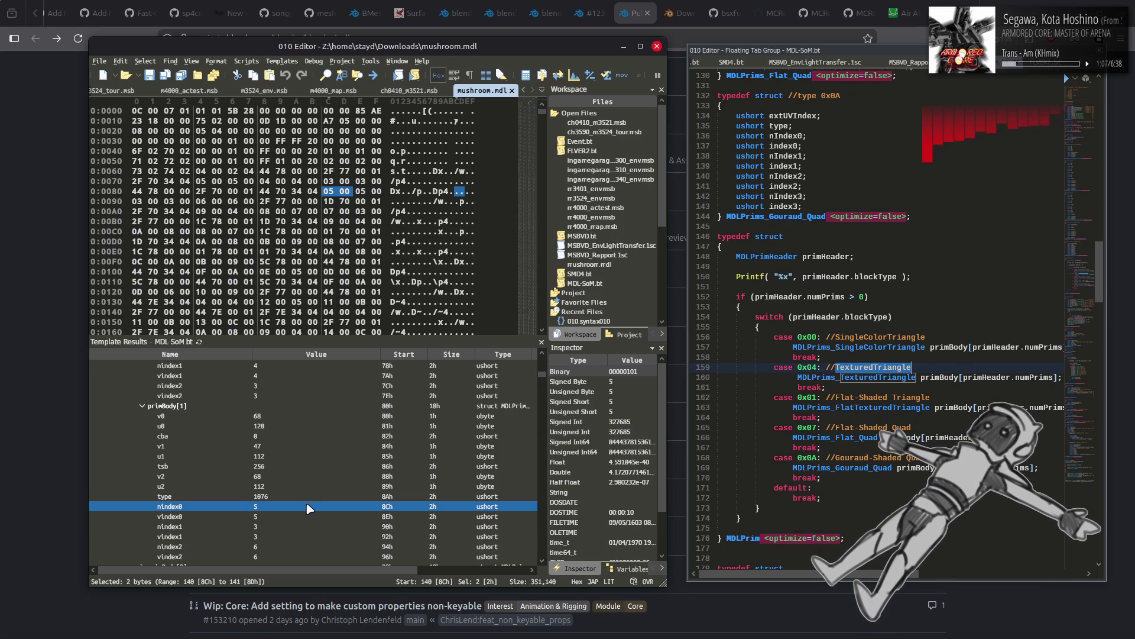
{"action": "left_click", "coordinate": [304, 516]}
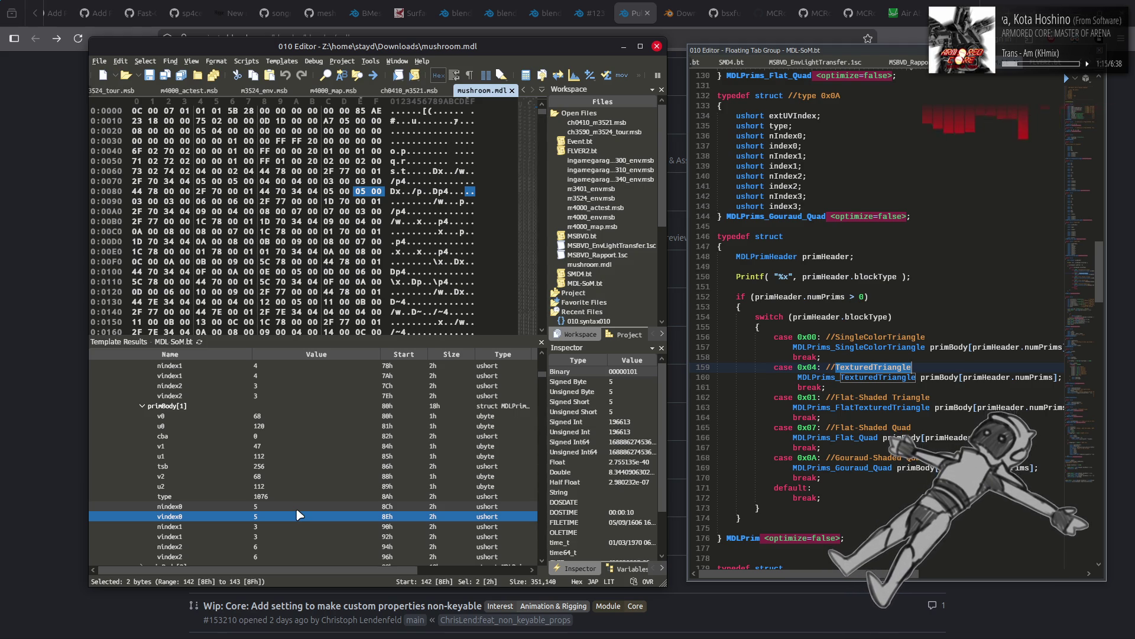
{"action": "key", "text": "Up"}
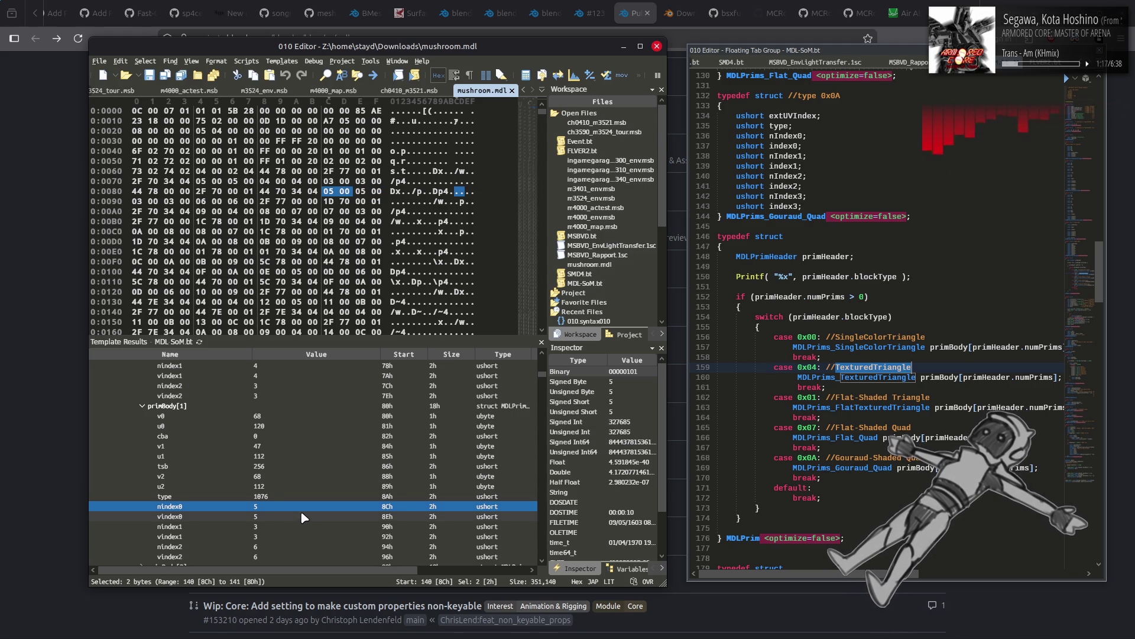
{"action": "left_click", "coordinate": [301, 512]}
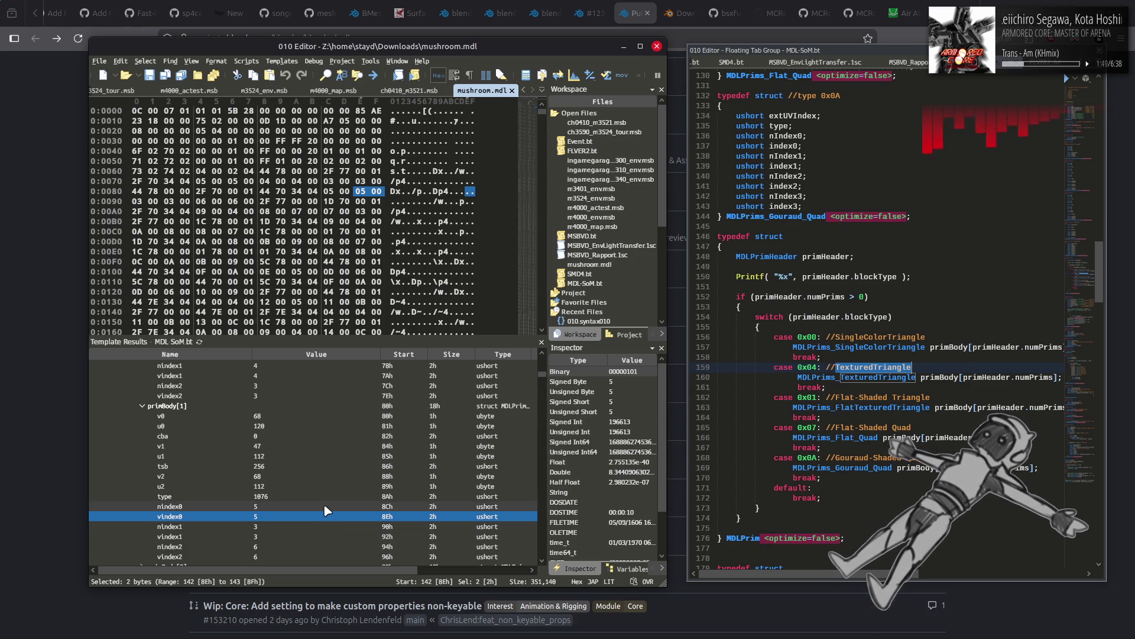
Step: Inspect the first primitive's v0, the second's cba and tsb, and the previous vindex2
{"action": "left_click", "coordinate": [325, 507]}
{"action": "scroll", "coordinate": [290, 497], "scroll_direction": "up", "scroll_amount": 5}
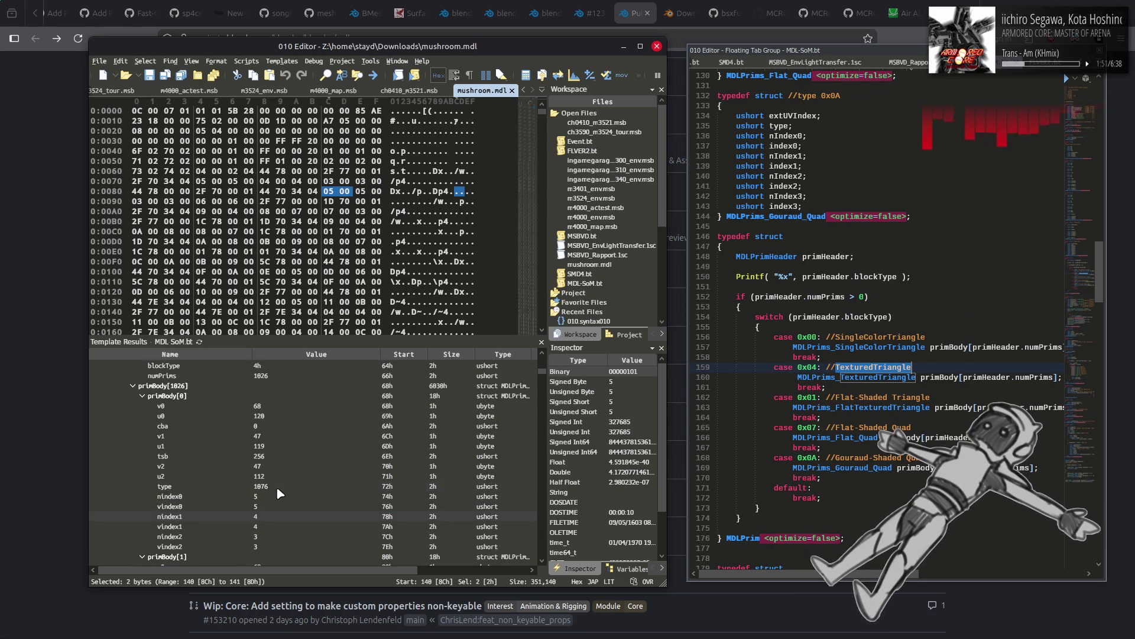
{"action": "left_click", "coordinate": [279, 406]}
{"action": "scroll", "coordinate": [272, 480], "scroll_direction": "down", "scroll_amount": 4}
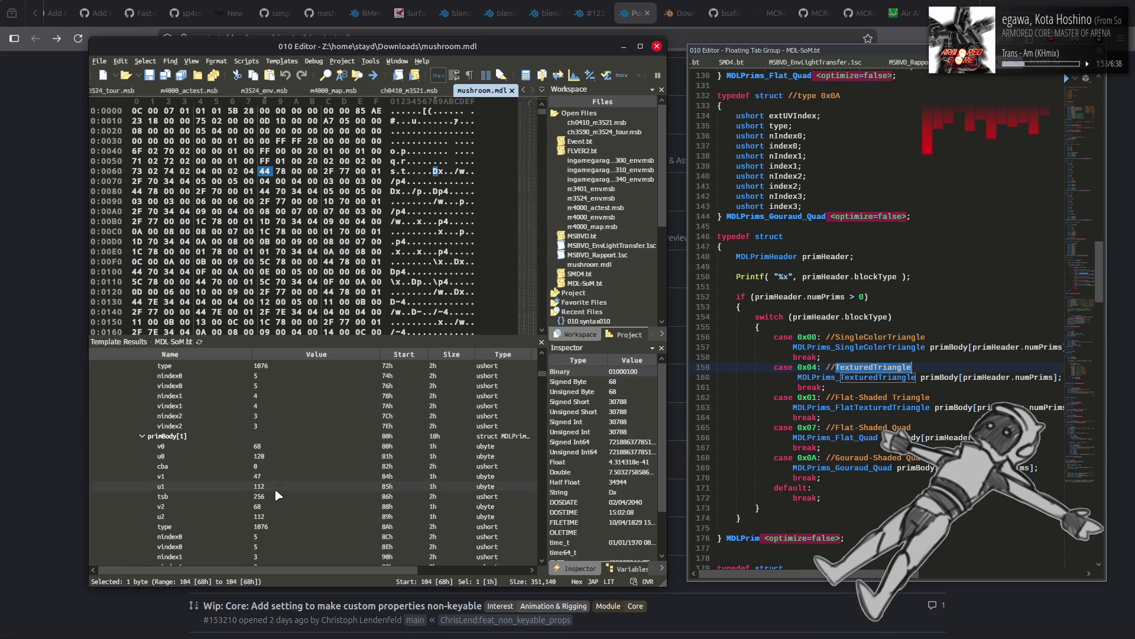
{"action": "left_click", "coordinate": [283, 467]}
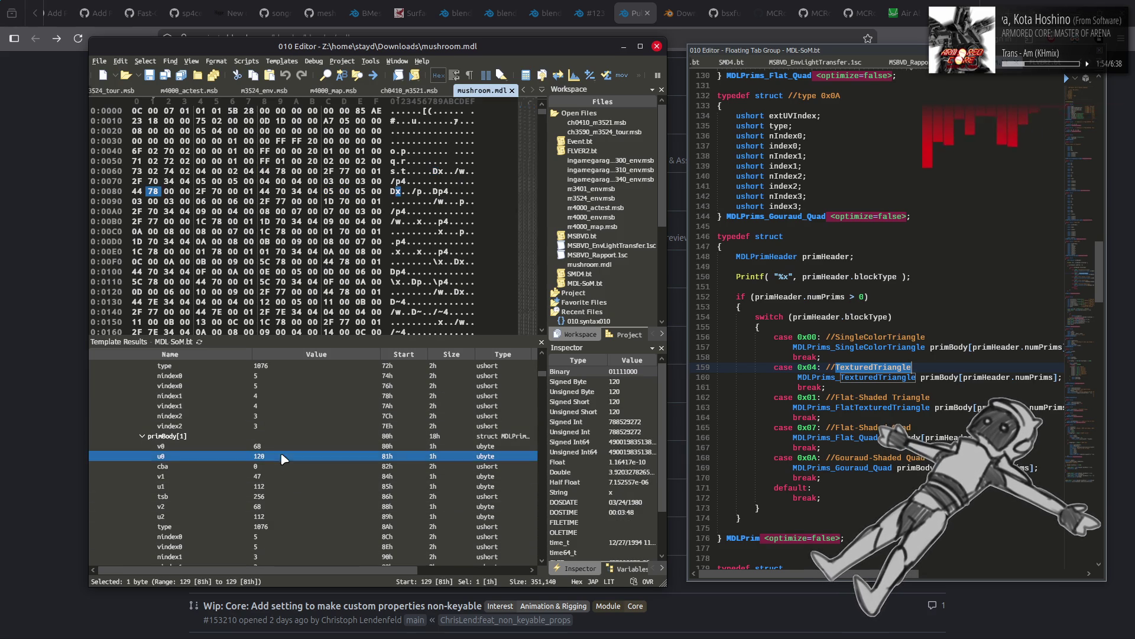
{"action": "left_click", "coordinate": [287, 496]}
{"action": "scroll", "coordinate": [254, 500], "scroll_direction": "down", "scroll_amount": 4}
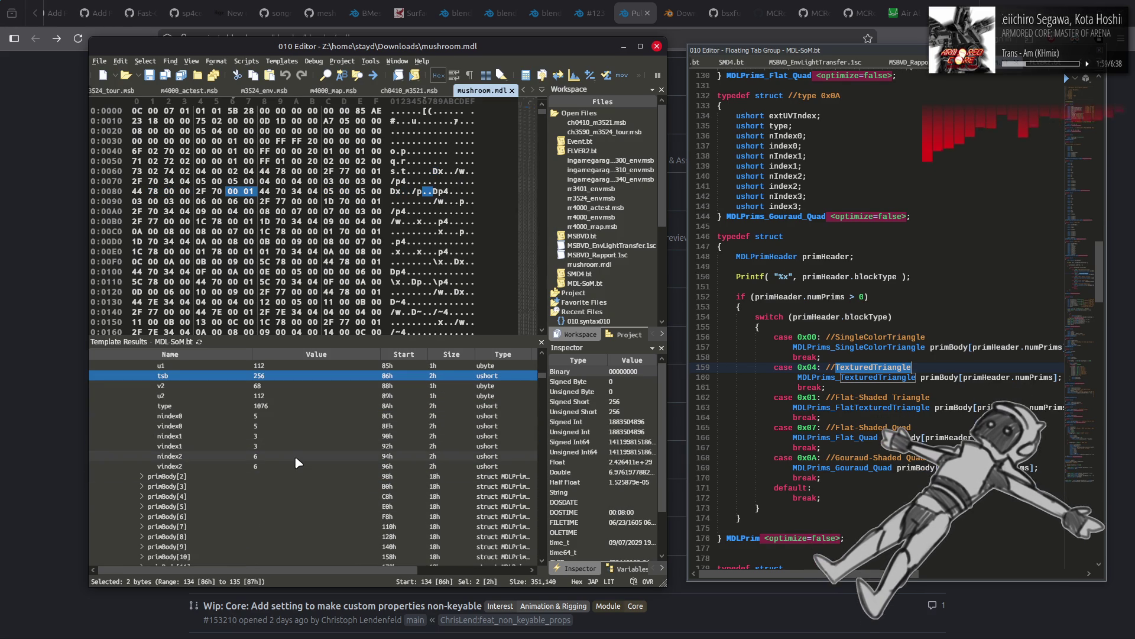
{"action": "scroll", "coordinate": [312, 466], "scroll_direction": "up", "scroll_amount": 3}
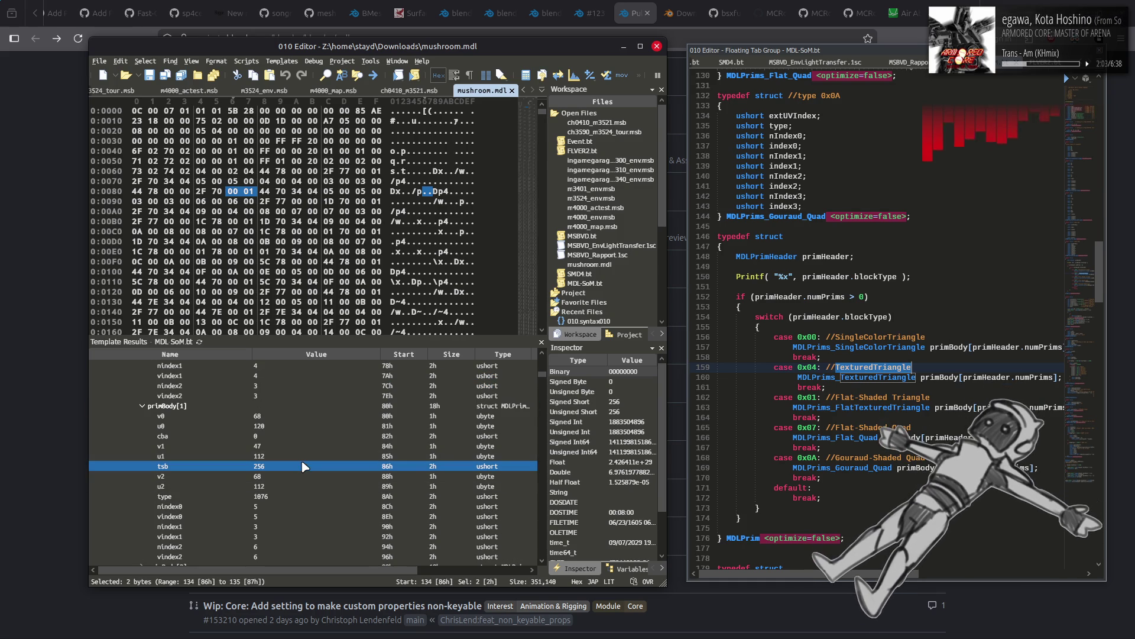
{"action": "scroll", "coordinate": [303, 465], "scroll_direction": "up", "scroll_amount": 2}
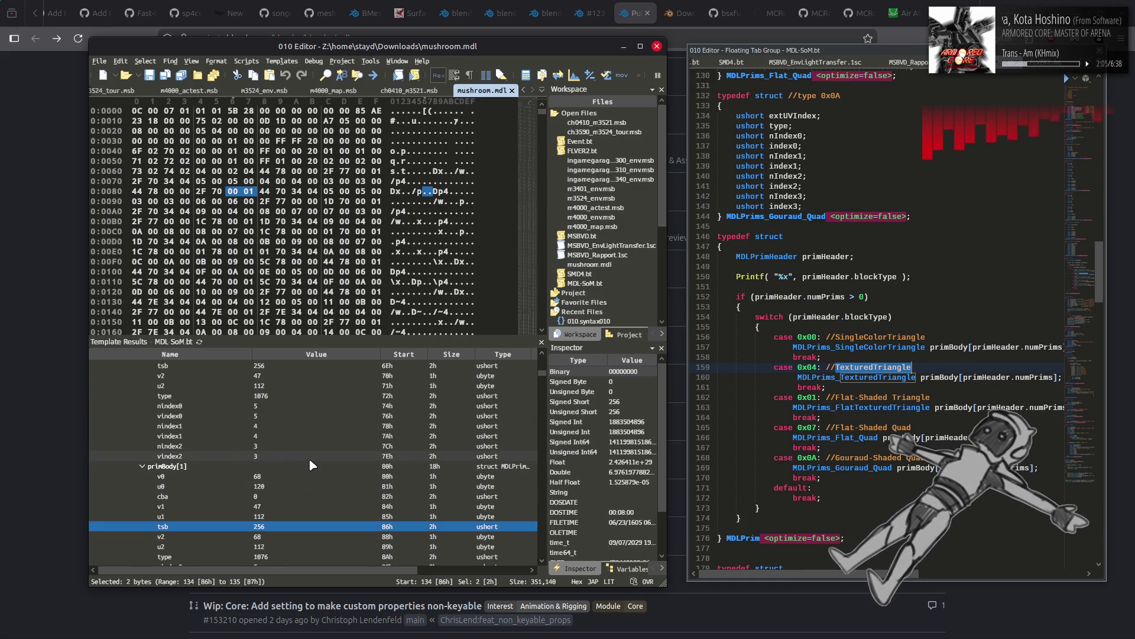
{"action": "left_click", "coordinate": [309, 458]}
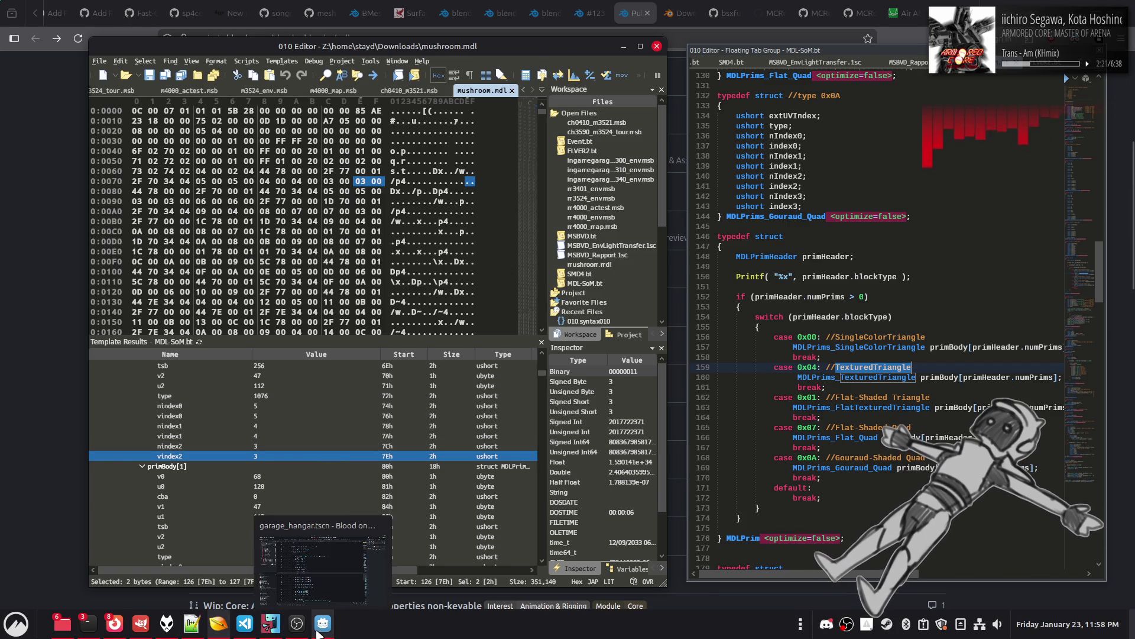
Step: Bring Godot forward and scroll mdl bingus.gd past line 428 to the FlatTexturedTriangle case
{"action": "left_click", "coordinate": [323, 623]}
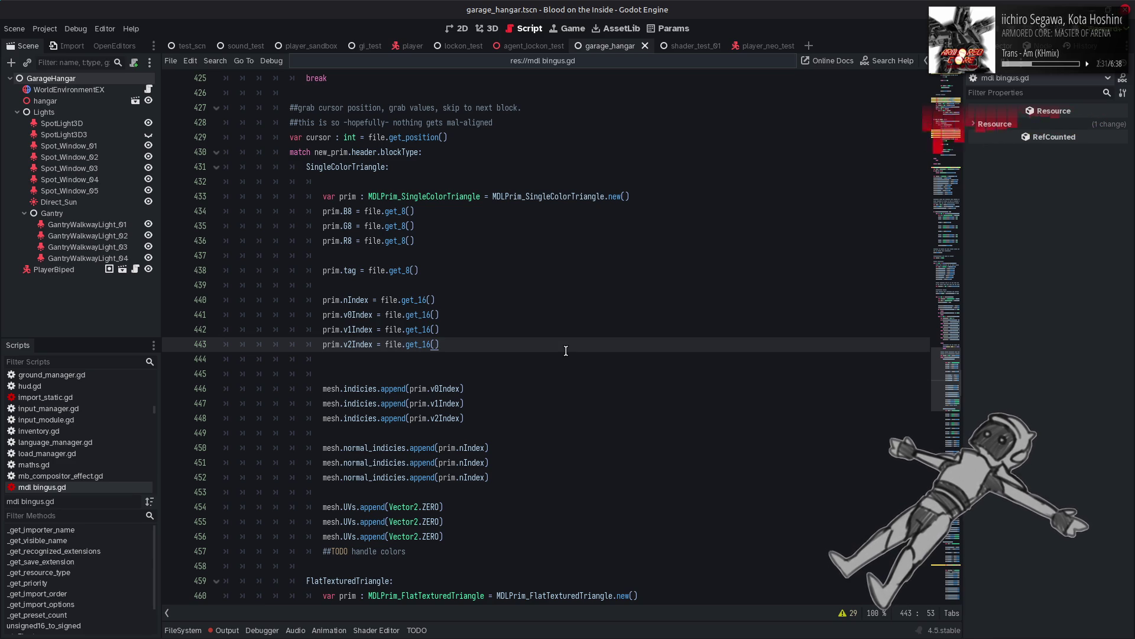
{"action": "scroll", "coordinate": [566, 350], "scroll_direction": "up", "scroll_amount": 3}
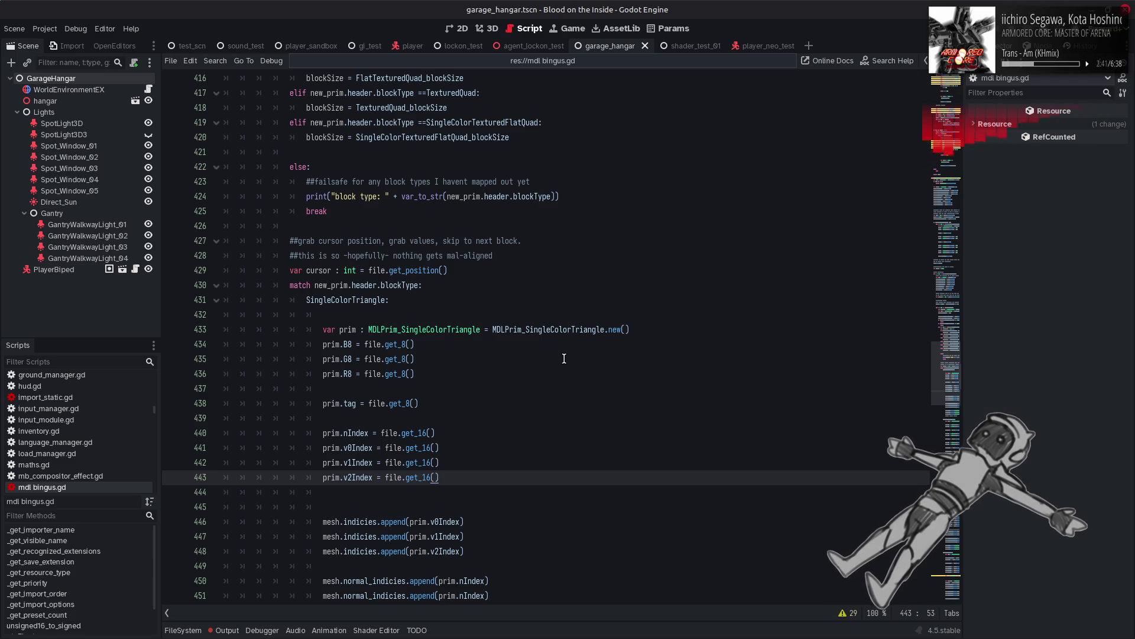
{"action": "scroll", "coordinate": [565, 358], "scroll_direction": "down", "scroll_amount": 10}
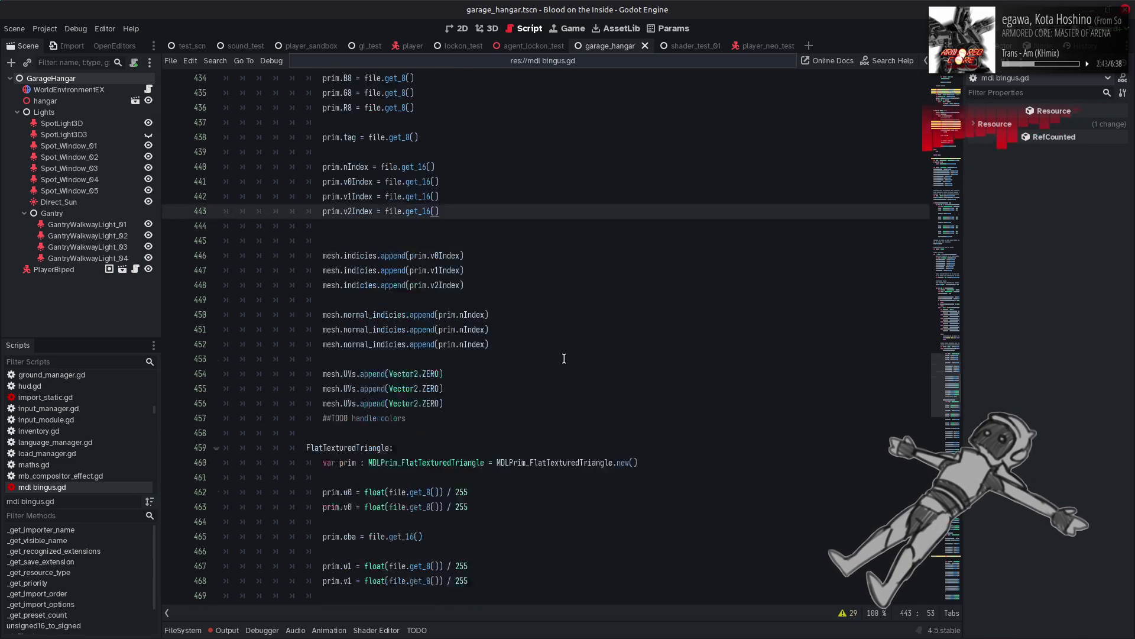
{"action": "scroll", "coordinate": [565, 358], "scroll_direction": "down", "scroll_amount": 2}
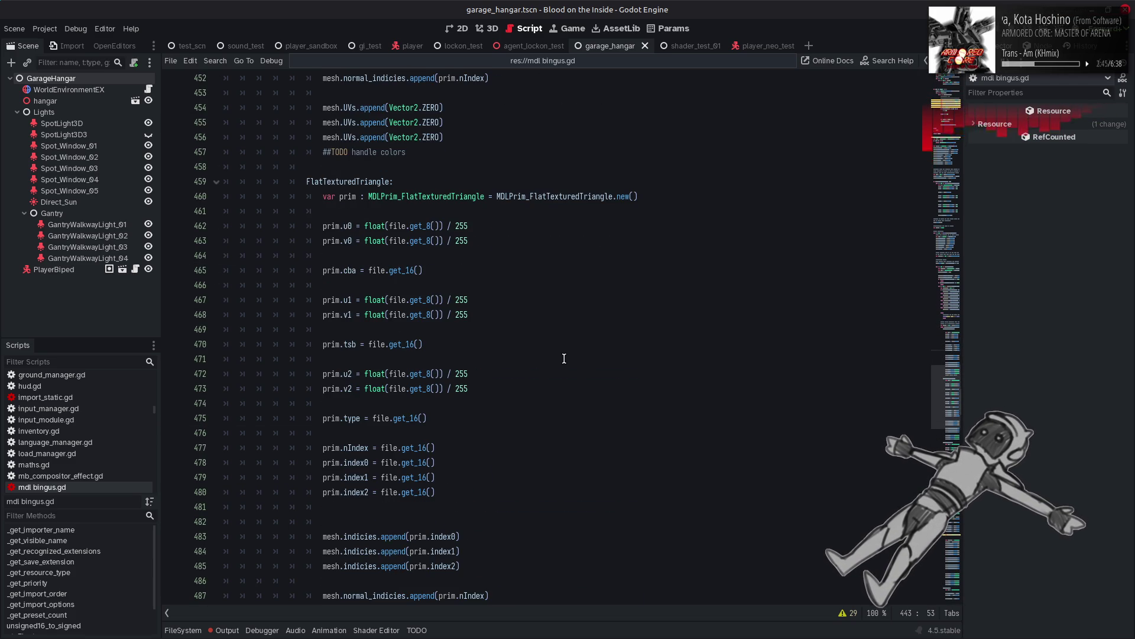
{"action": "scroll", "coordinate": [564, 359], "scroll_direction": "down", "scroll_amount": 1}
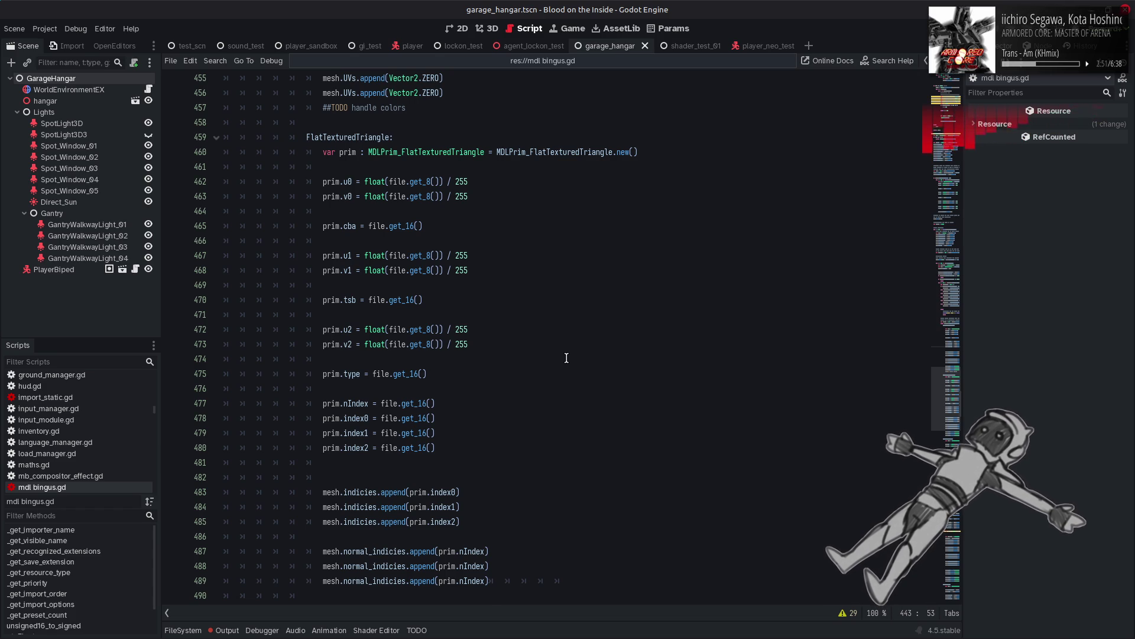
{"action": "scroll", "coordinate": [566, 357], "scroll_direction": "down", "scroll_amount": 1}
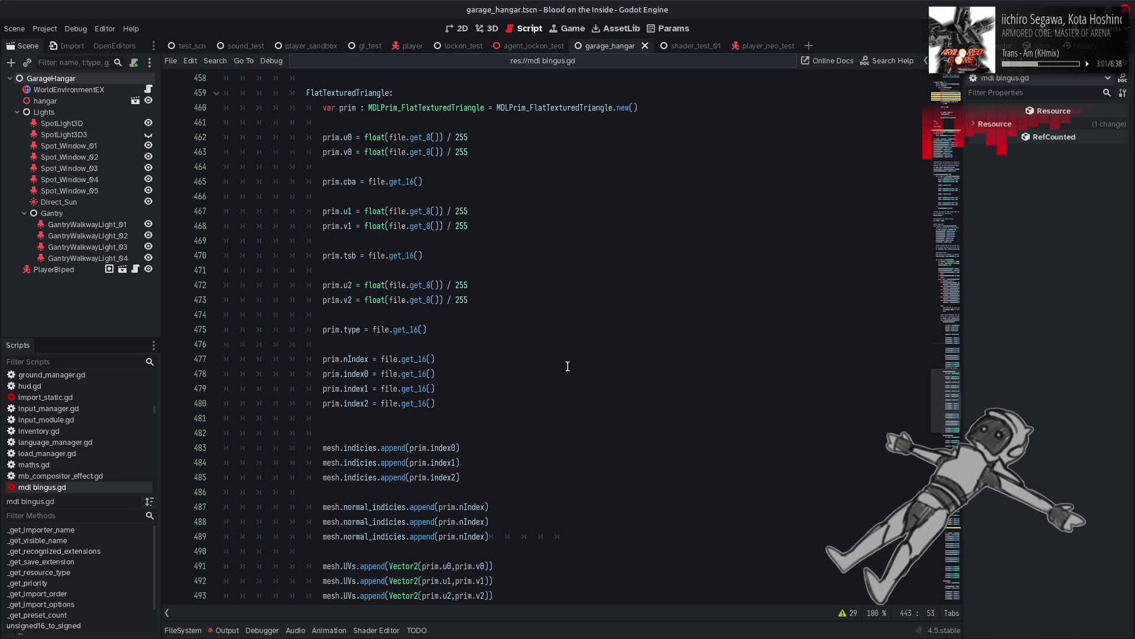
{"action": "scroll", "coordinate": [550, 358], "scroll_direction": "up", "scroll_amount": 15}
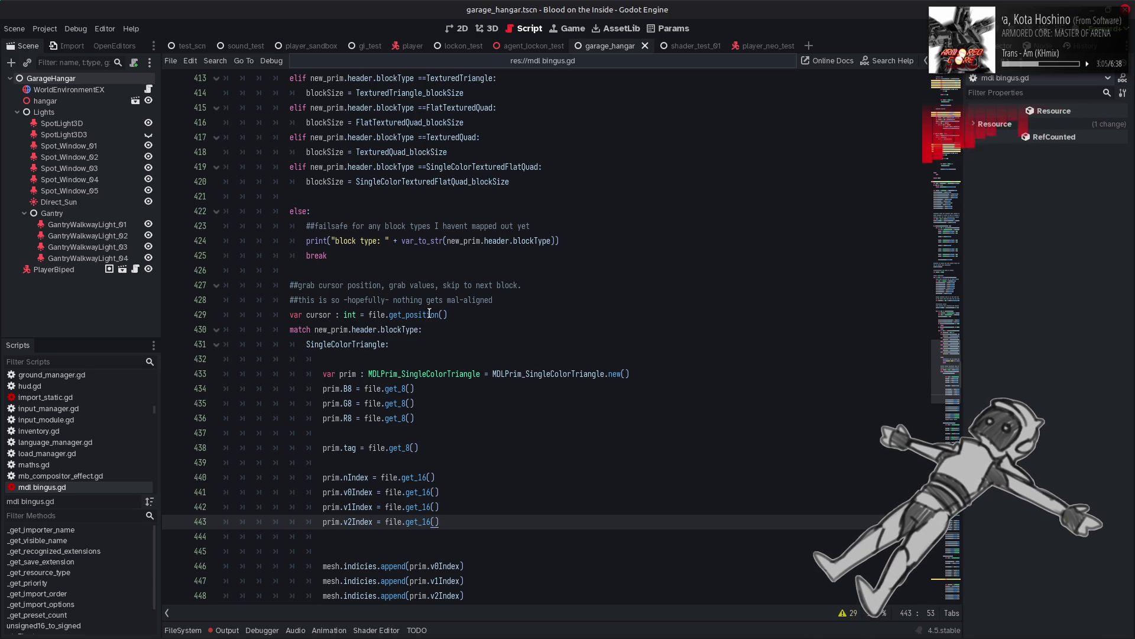
{"action": "left_click", "coordinate": [508, 307]}
{"action": "scroll", "coordinate": [507, 307], "scroll_direction": "down", "scroll_amount": 11}
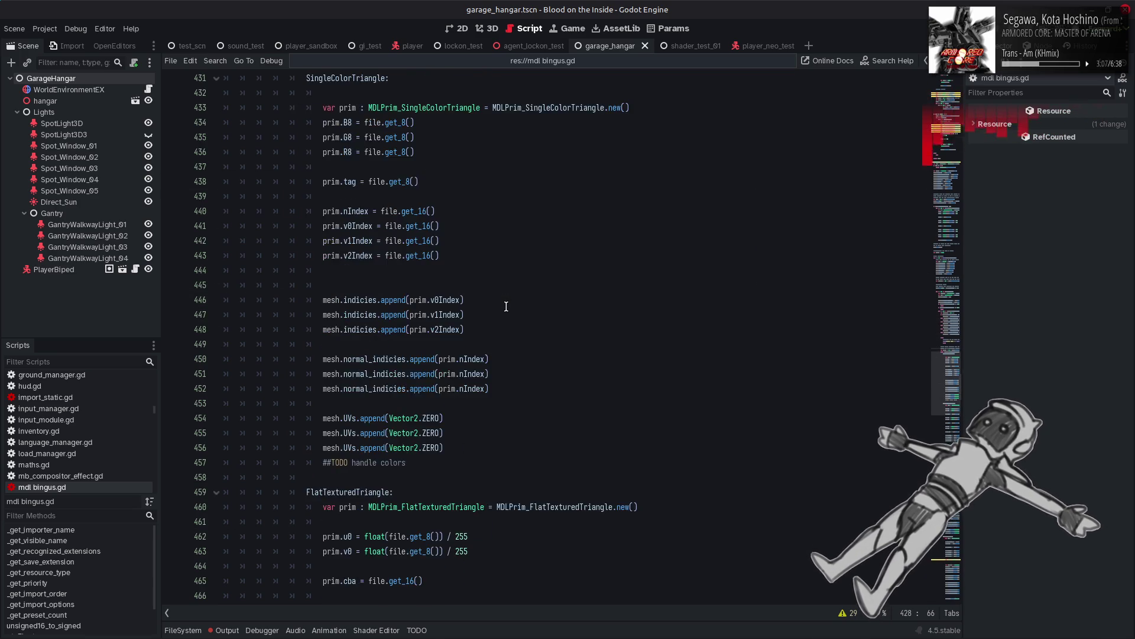
{"action": "scroll", "coordinate": [507, 306], "scroll_direction": "down", "scroll_amount": 7}
{"action": "scroll", "coordinate": [455, 486], "scroll_direction": "down", "scroll_amount": 3}
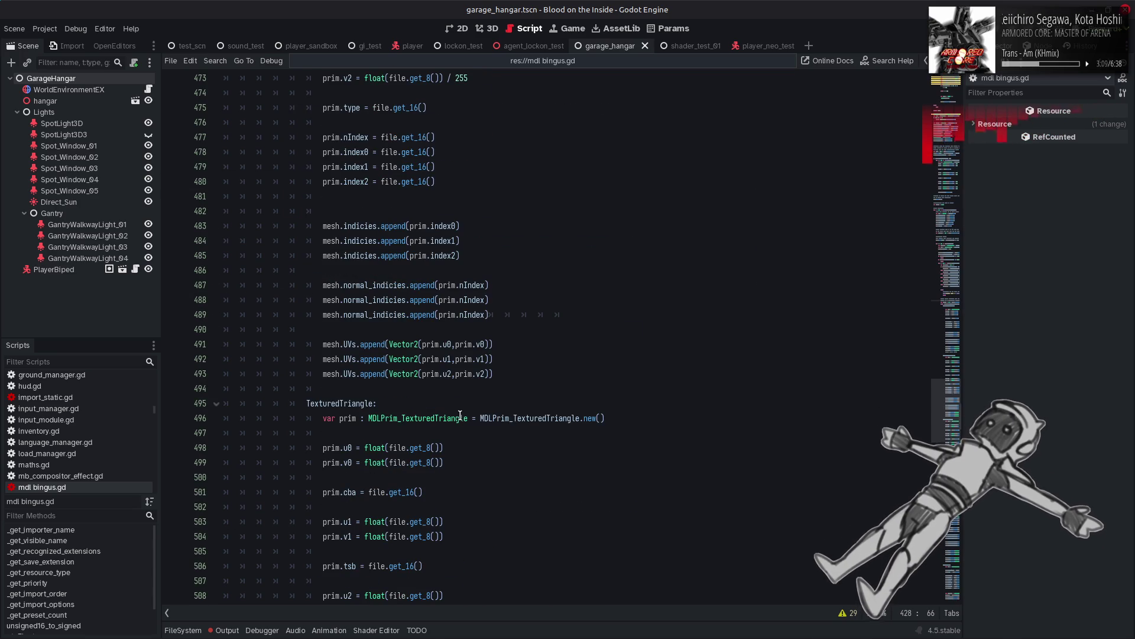
{"action": "scroll", "coordinate": [456, 414], "scroll_direction": "up", "scroll_amount": 4}
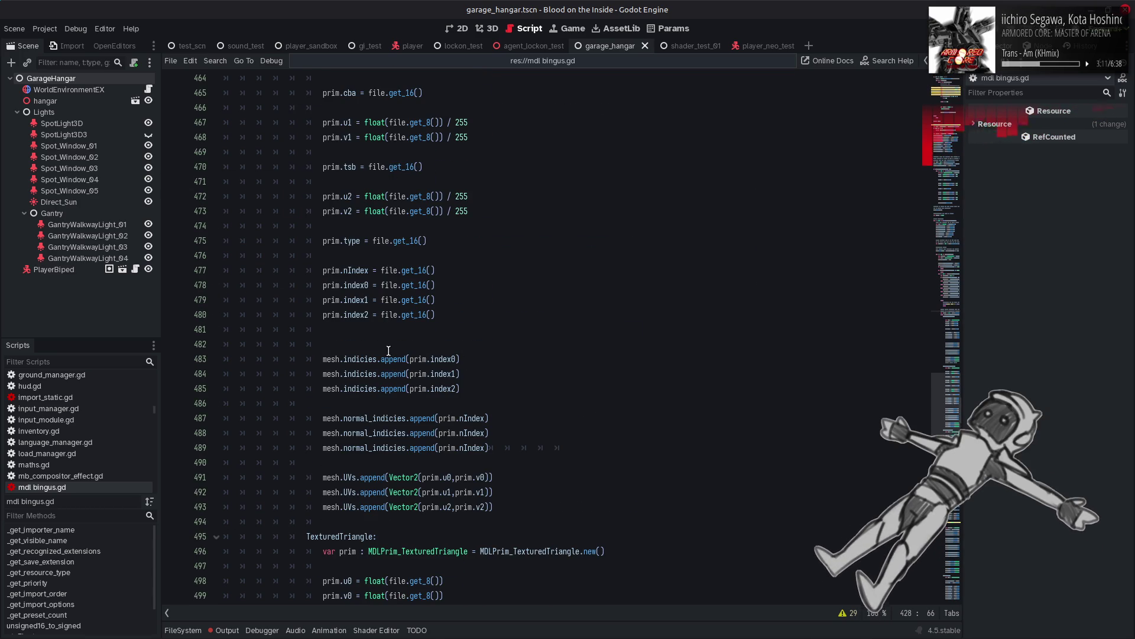
Step: Step through index append lines 483–485 and select the UV append lines 491–492
{"action": "left_click", "coordinate": [409, 359]}
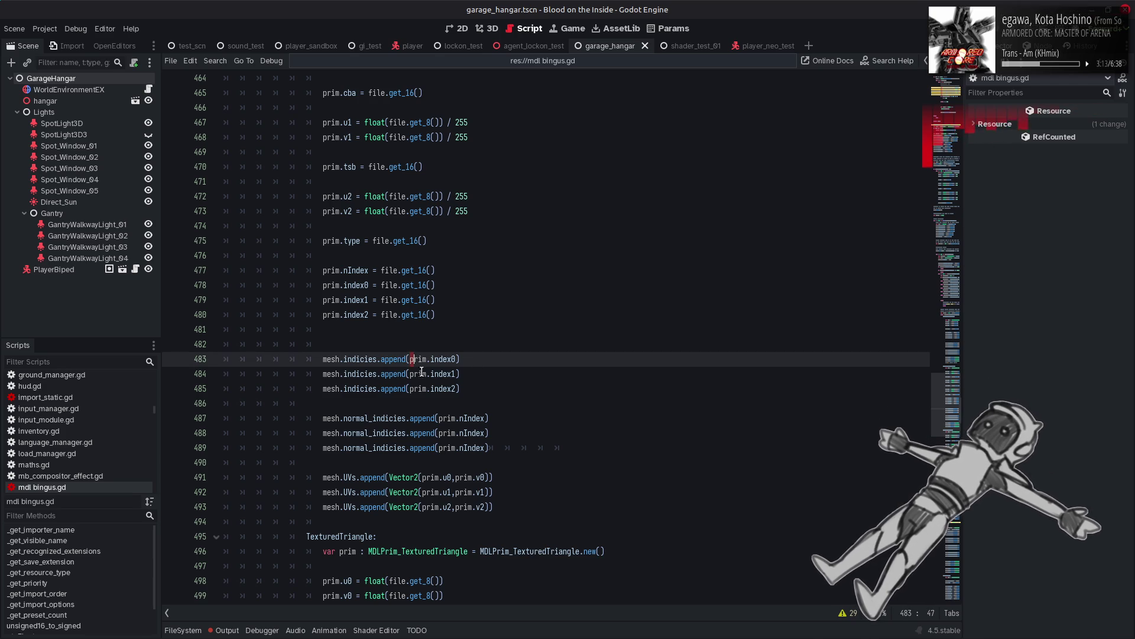
{"action": "left_click", "coordinate": [414, 377]}
{"action": "left_click", "coordinate": [423, 386]}
{"action": "left_click", "coordinate": [526, 391]}
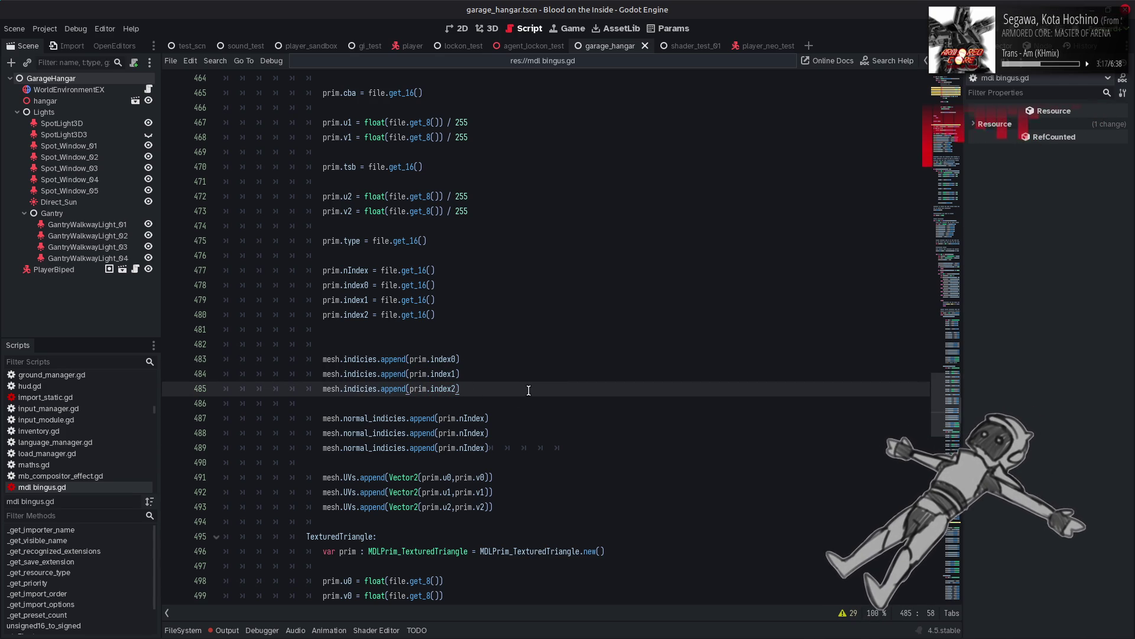
{"action": "left_click", "coordinate": [329, 432]}
{"action": "left_click", "coordinate": [589, 449]}
{"action": "left_click", "coordinate": [552, 465]}
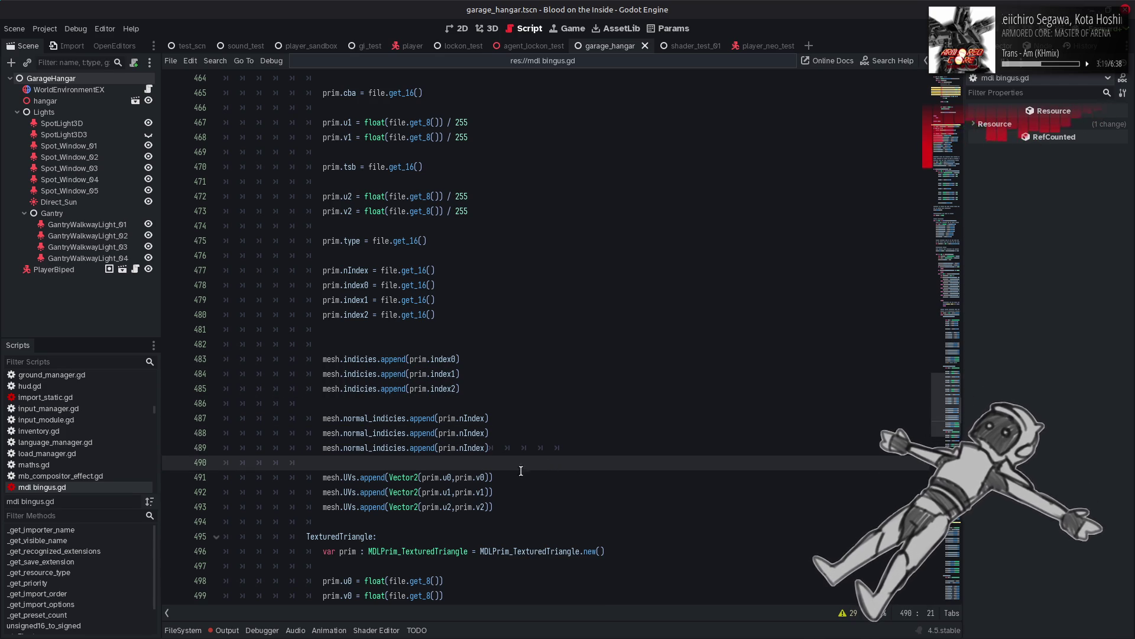
{"action": "left_click_drag", "start_coordinate": [552, 464], "coordinate": [569, 498]}
{"action": "left_click", "coordinate": [550, 507]}
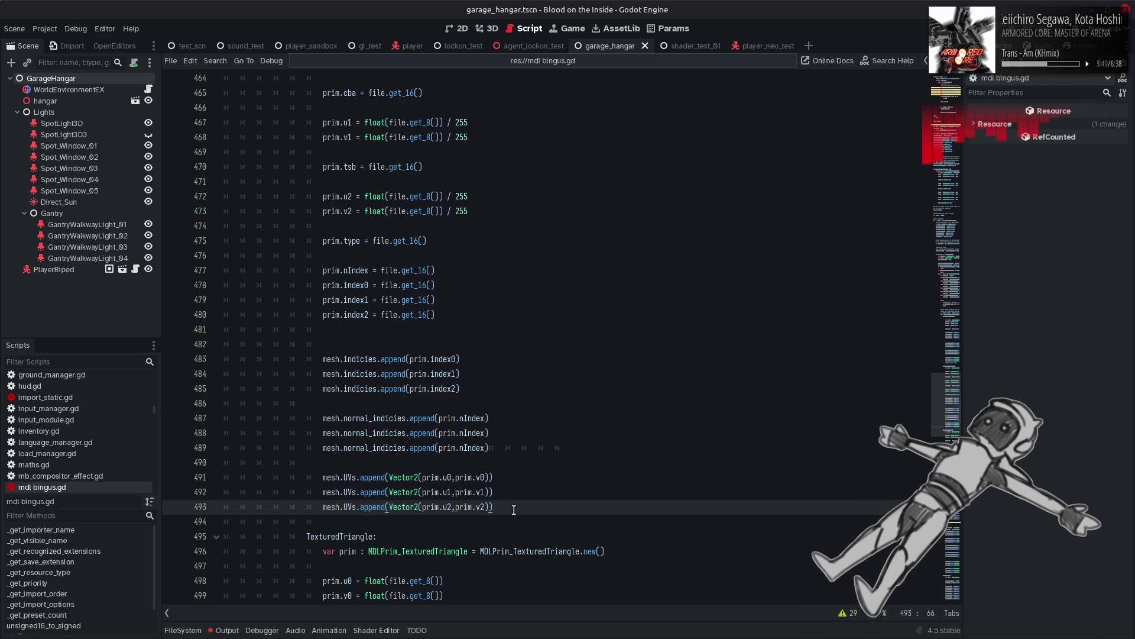
{"action": "left_click", "coordinate": [455, 477]}
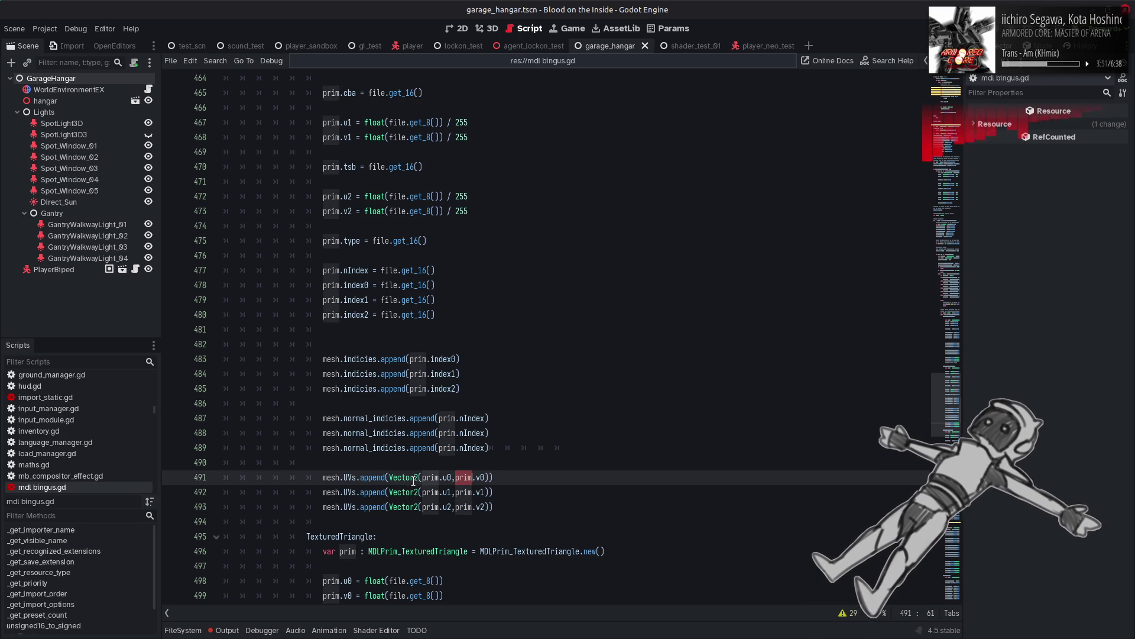
{"action": "double_click", "coordinate": [431, 477]}
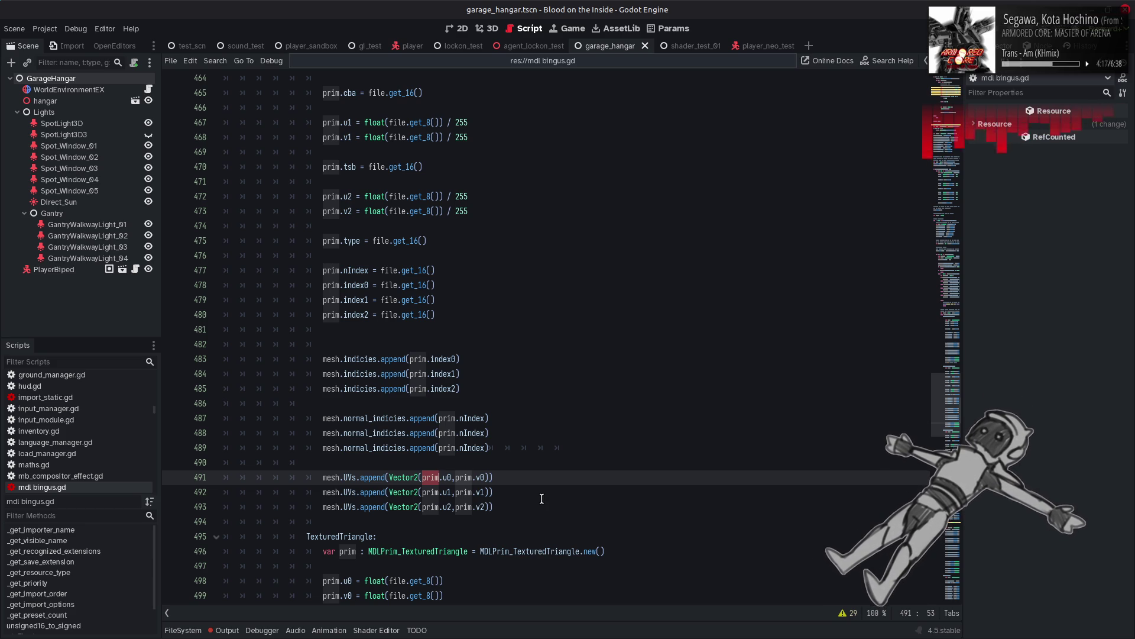
{"action": "left_click", "coordinate": [538, 504]}
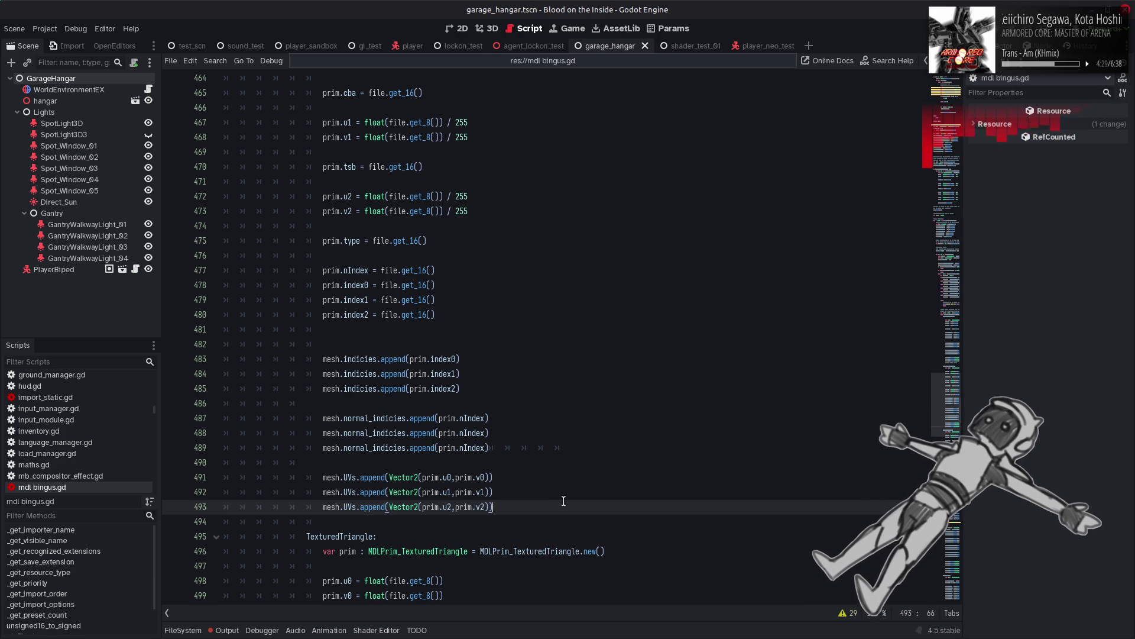
{"action": "left_click", "coordinate": [459, 462]}
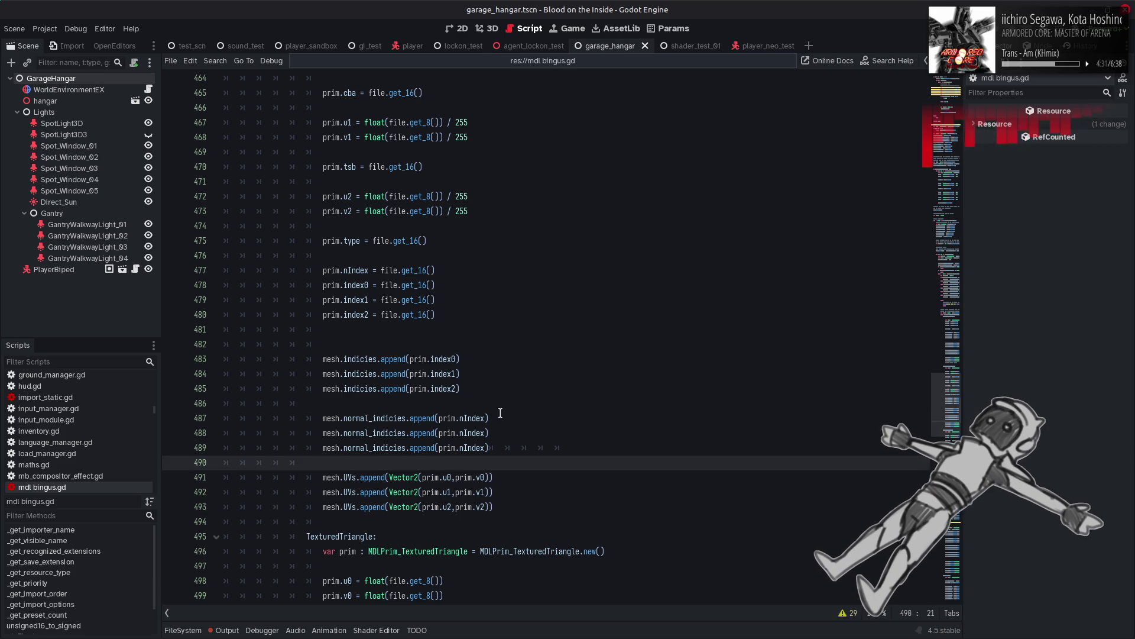
{"action": "left_click", "coordinate": [520, 404]}
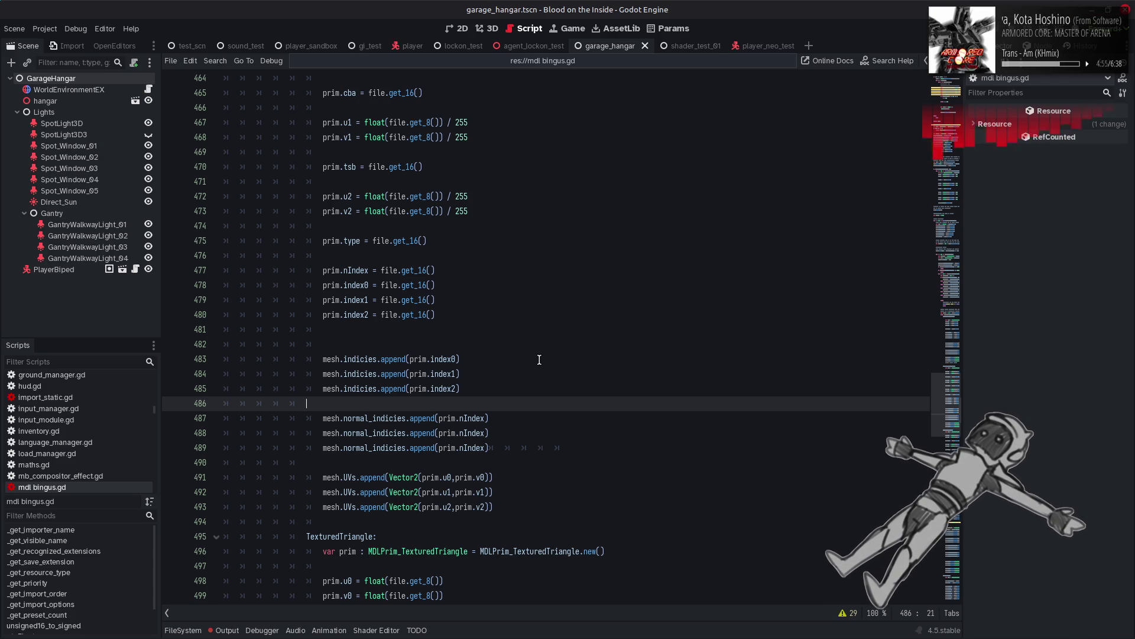
{"action": "left_click", "coordinate": [539, 359]}
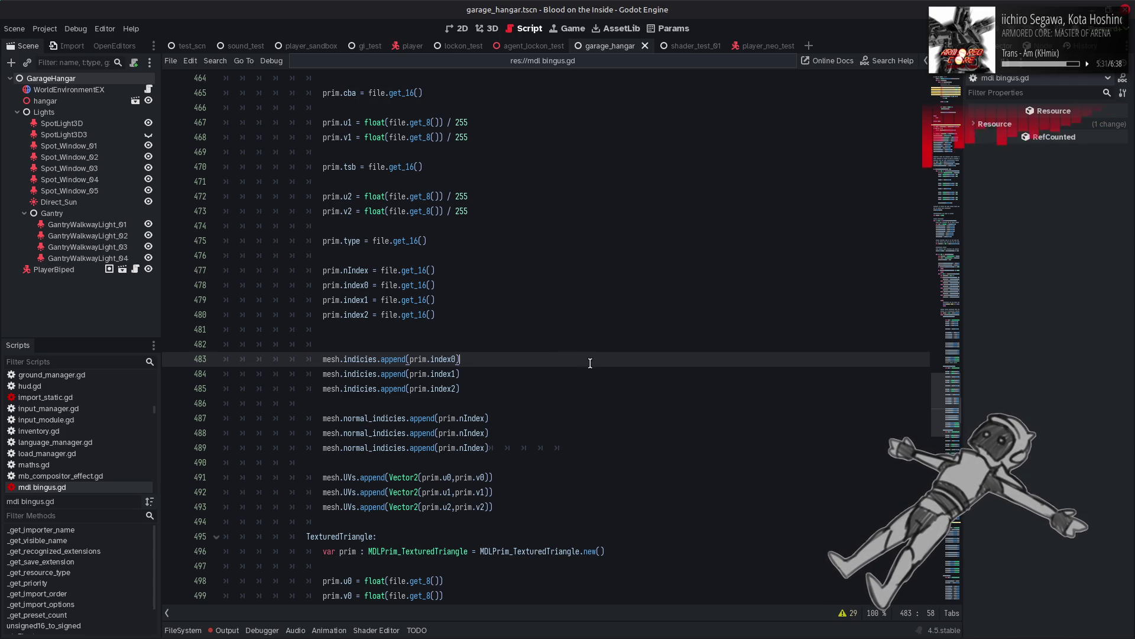
{"action": "mouse_move", "coordinate": [633, 636]}
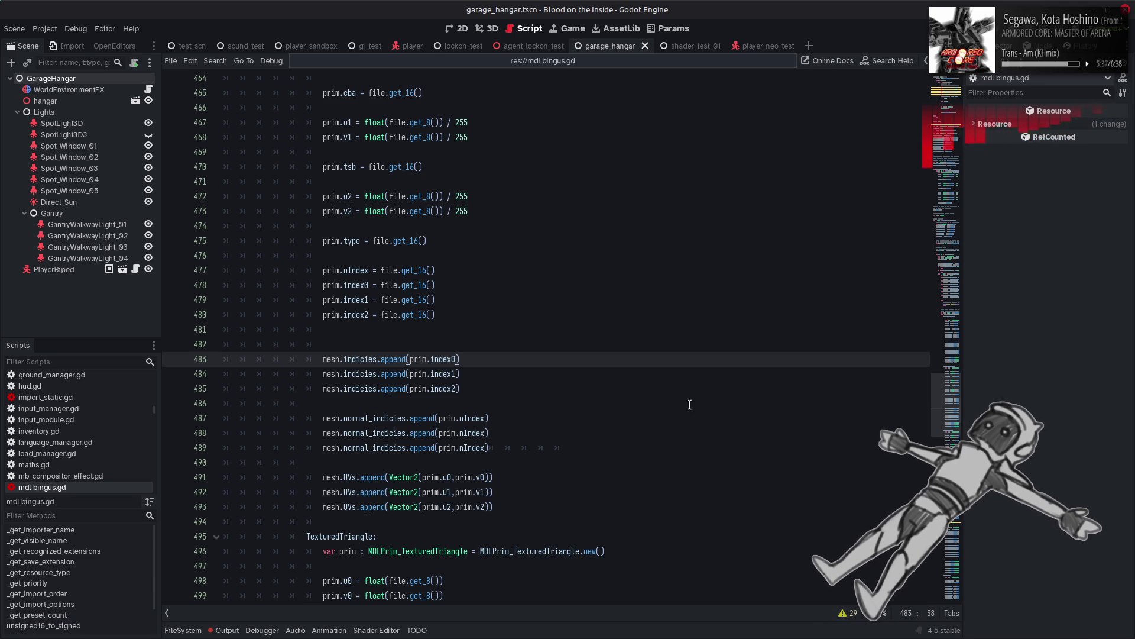
{"action": "left_click", "coordinate": [718, 372]}
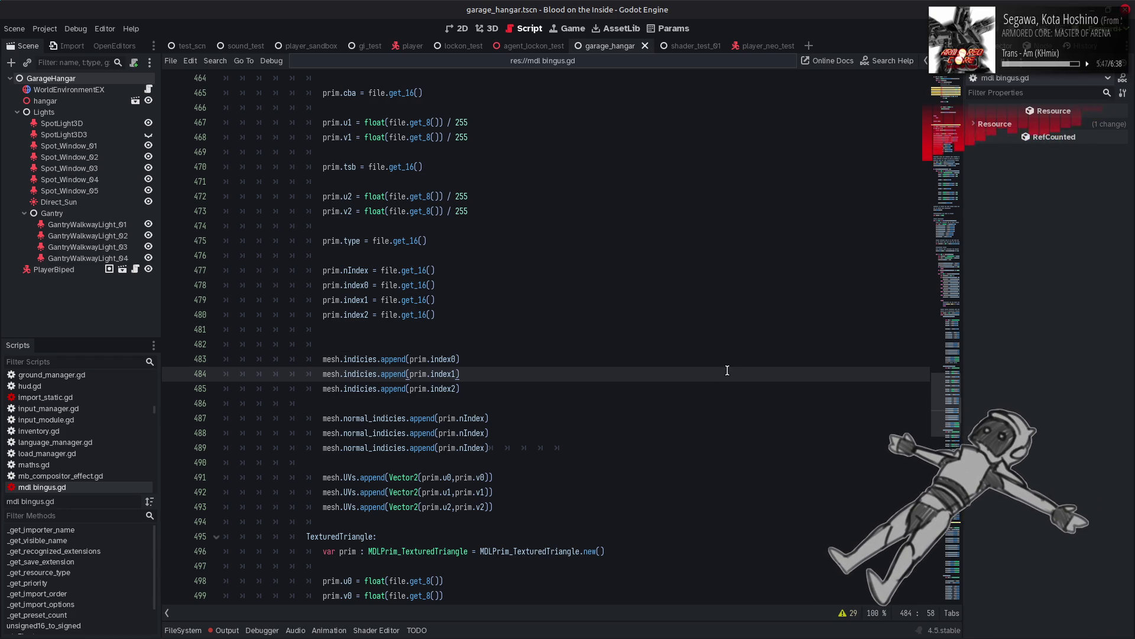
{"action": "left_click", "coordinate": [660, 461]}
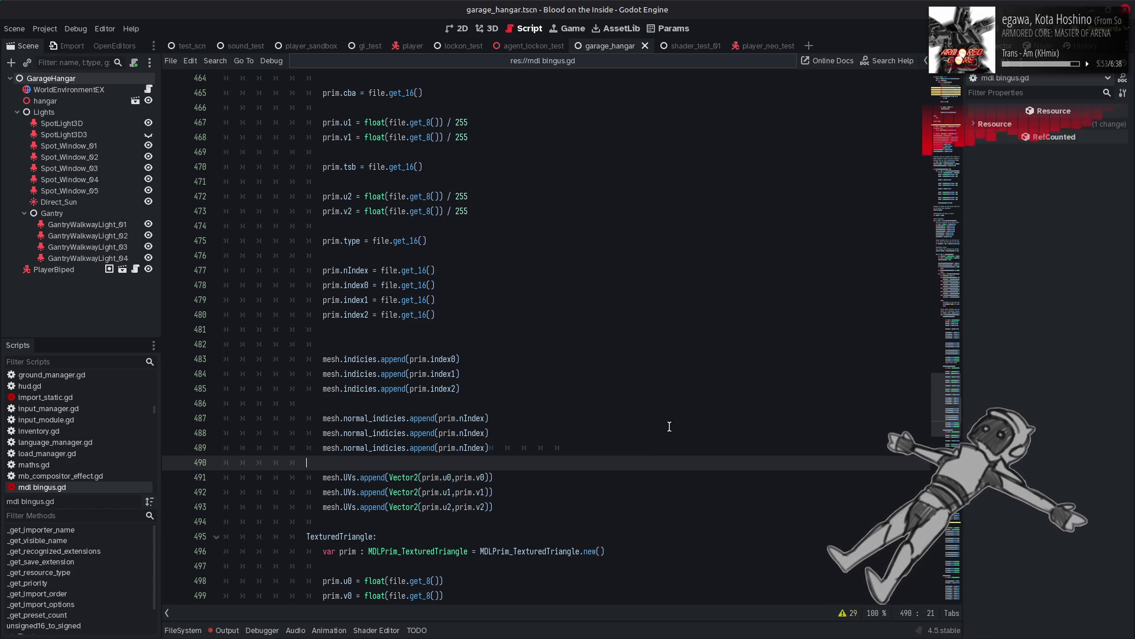
Step: Jump via the minimap to line 242, then scroll to the ##BUILD CLUT red channel line 267
{"action": "scroll", "coordinate": [669, 414], "scroll_direction": "up", "scroll_amount": 4}
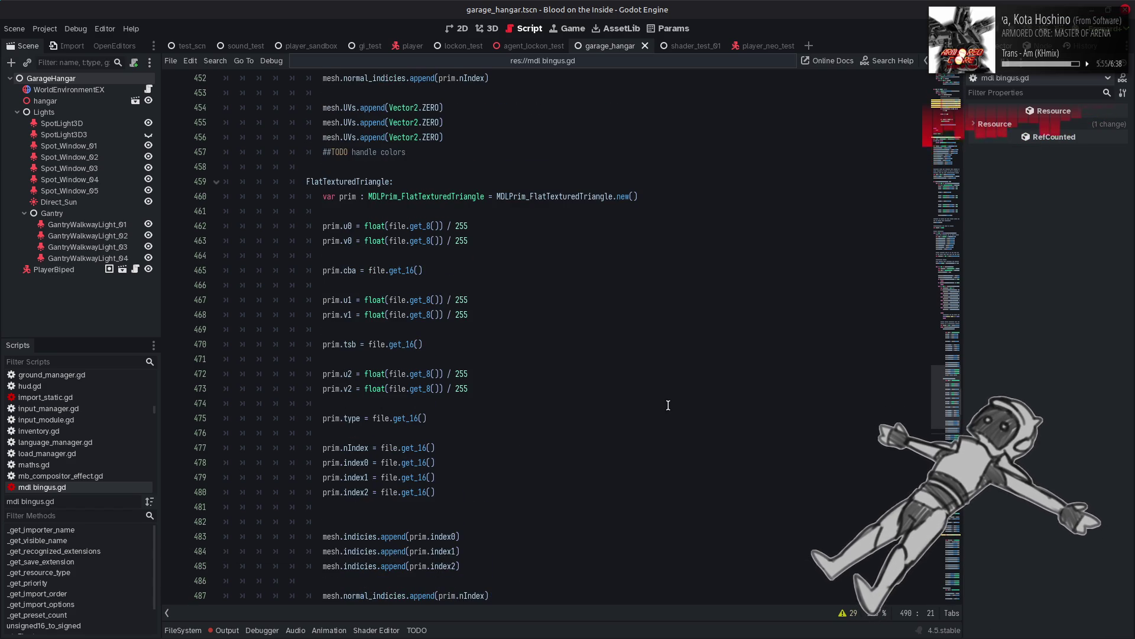
{"action": "scroll", "coordinate": [739, 312], "scroll_direction": "down", "scroll_amount": 2}
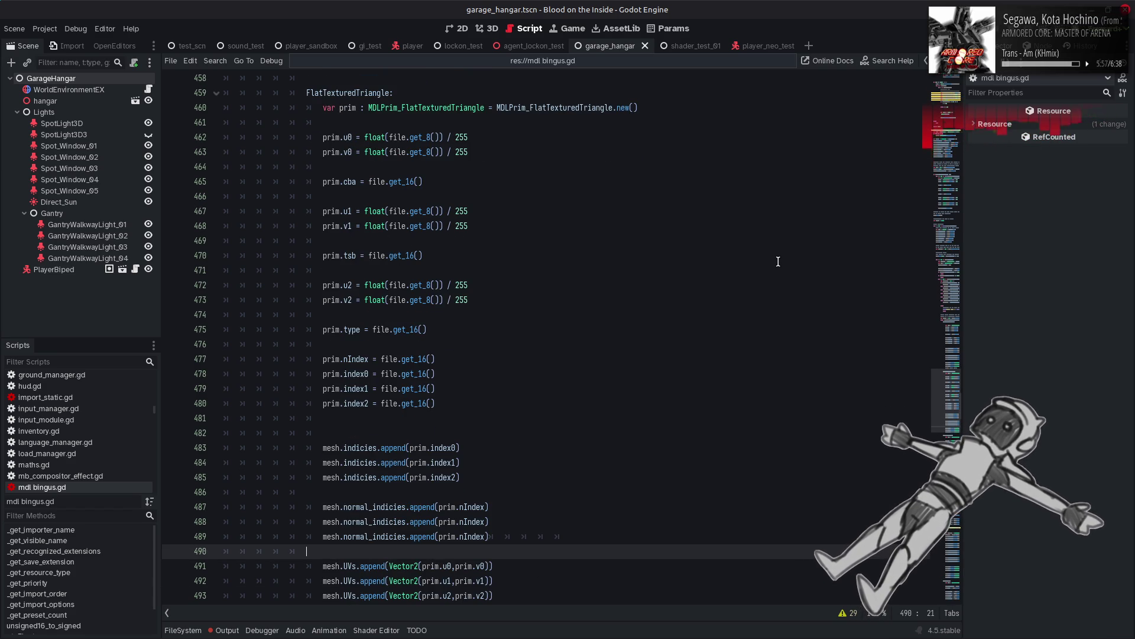
{"action": "scroll", "coordinate": [778, 262], "scroll_direction": "down", "scroll_amount": 2}
{"action": "mouse_move", "coordinate": [944, 406]}
{"action": "left_mouse_down"}
{"action": "mouse_move", "coordinate": [911, 191]}
{"action": "mouse_move", "coordinate": [910, 241]}
{"action": "left_mouse_up"}
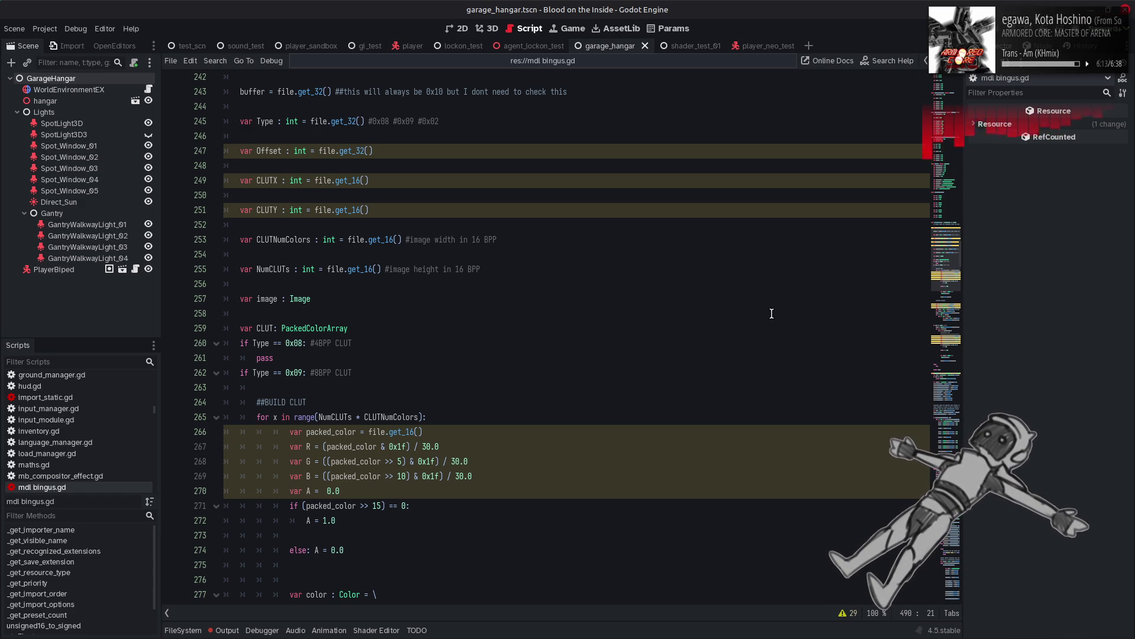
{"action": "scroll", "coordinate": [772, 313], "scroll_direction": "down", "scroll_amount": 2}
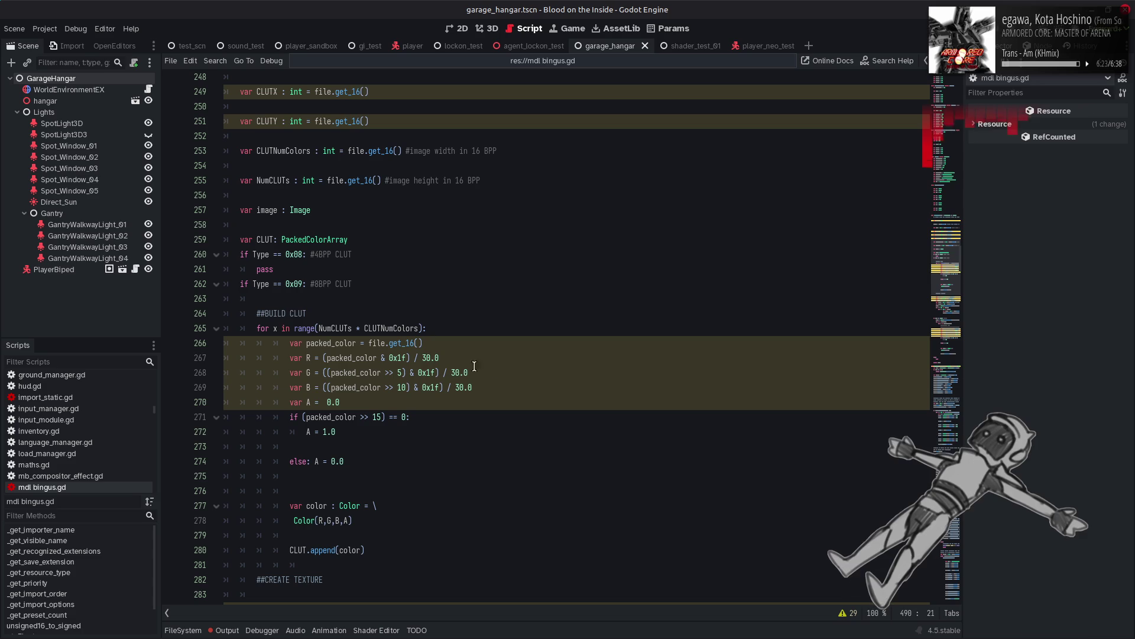
{"action": "left_click", "coordinate": [428, 358]}
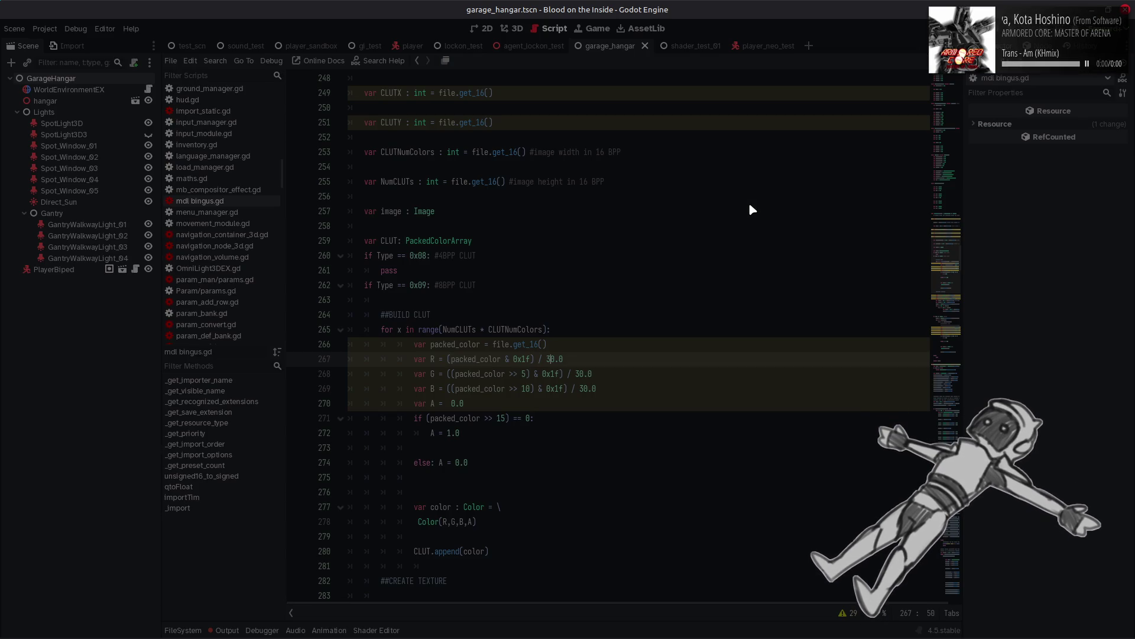
{"action": "key", "text": "alt+Tab"}
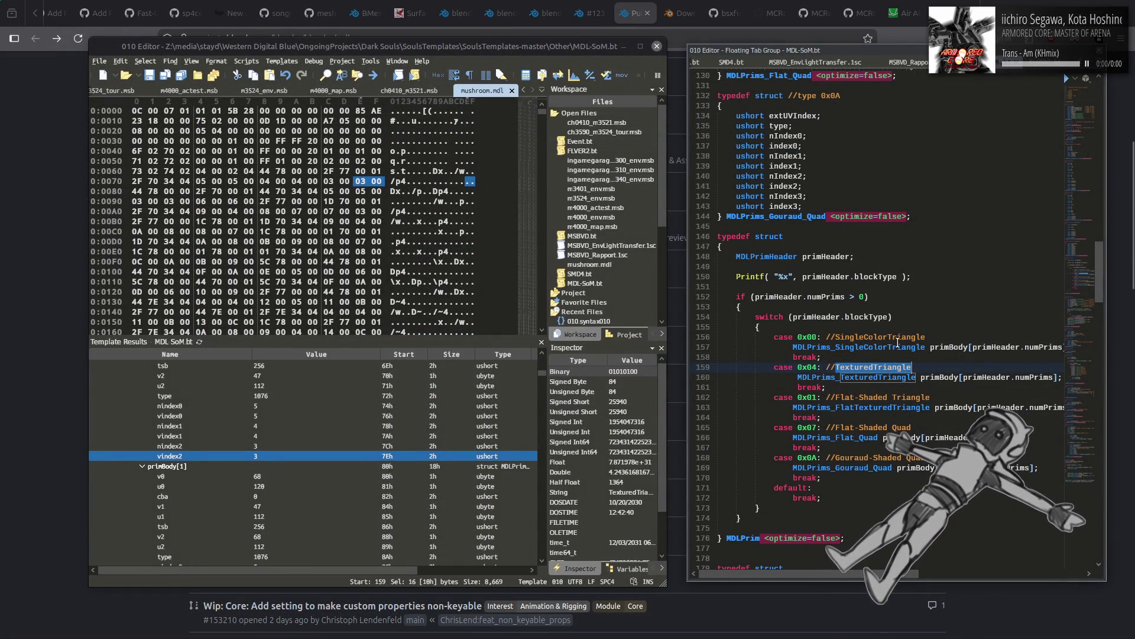
Step: Deselect the TexturedTriangle word and minimize 010 Editor to reveal the browser
{"action": "left_click", "coordinate": [918, 368]}
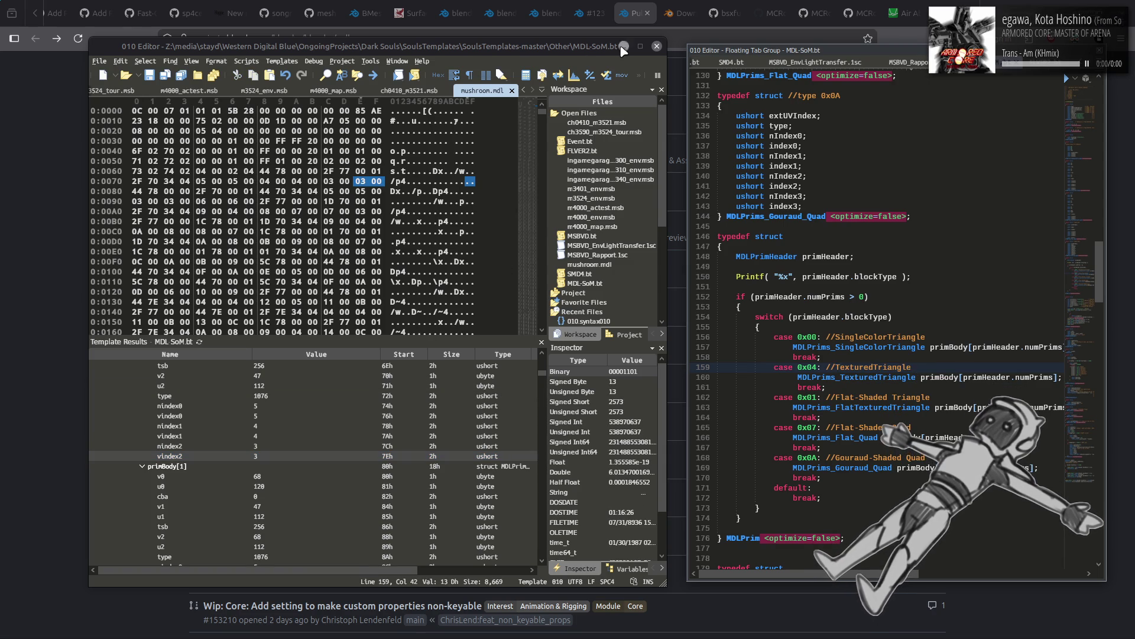
{"action": "left_click", "coordinate": [625, 46]}
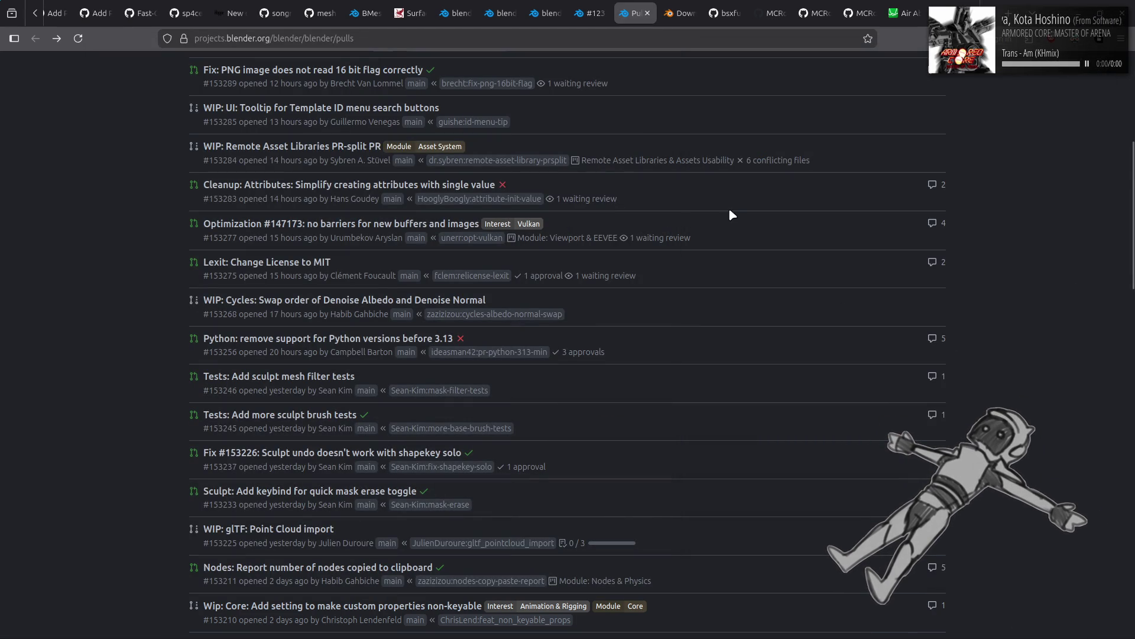
Step: Scroll through the Blender pull-request list and close its tab, leaving PR #123156 showing
{"action": "scroll", "coordinate": [661, 312], "scroll_direction": "down", "scroll_amount": 3}
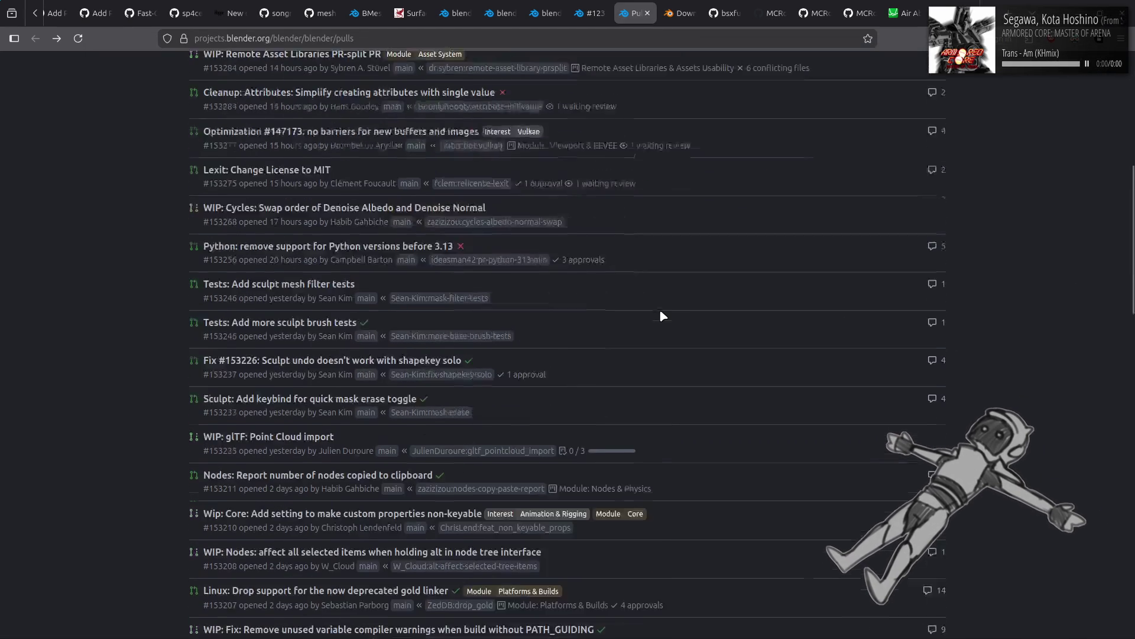
{"action": "scroll", "coordinate": [661, 313], "scroll_direction": "down", "scroll_amount": 3}
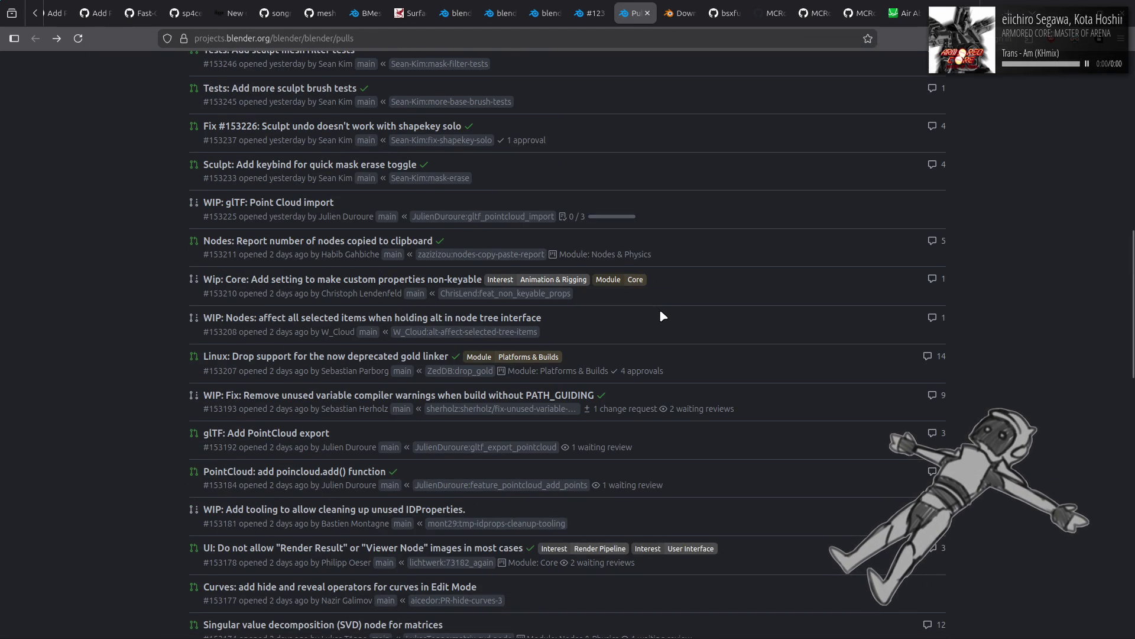
{"action": "scroll", "coordinate": [663, 316], "scroll_direction": "down", "scroll_amount": 5}
{"action": "scroll", "coordinate": [663, 316], "scroll_direction": "down", "scroll_amount": 1}
{"action": "scroll", "coordinate": [661, 313], "scroll_direction": "down", "scroll_amount": 3}
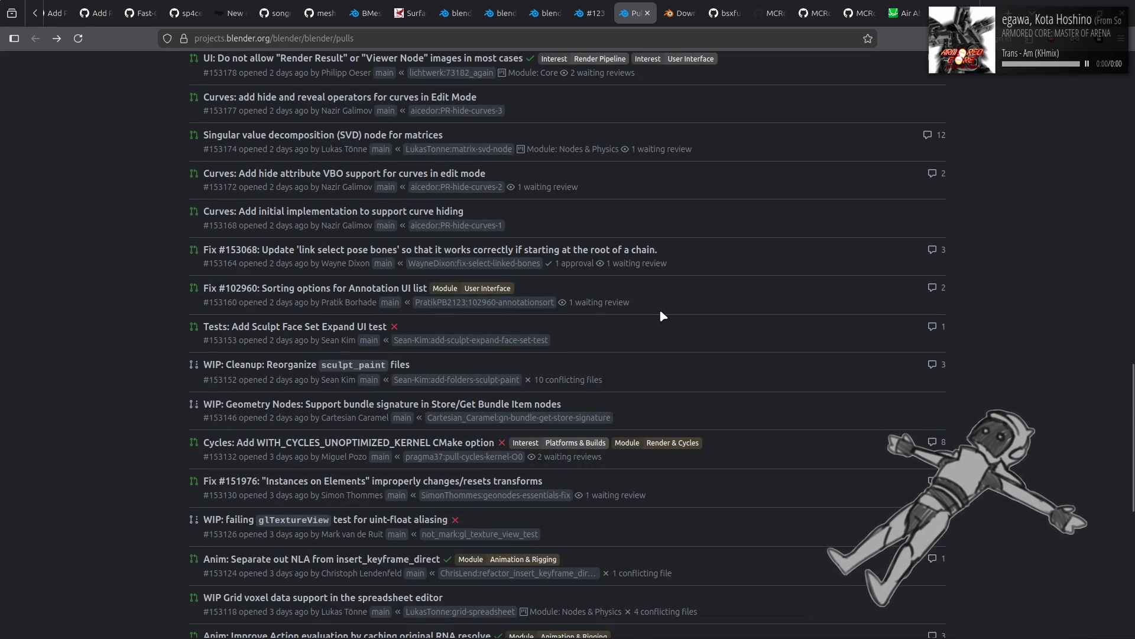
{"action": "scroll", "coordinate": [662, 316], "scroll_direction": "down", "scroll_amount": 2}
{"action": "scroll", "coordinate": [662, 315], "scroll_direction": "down", "scroll_amount": 2}
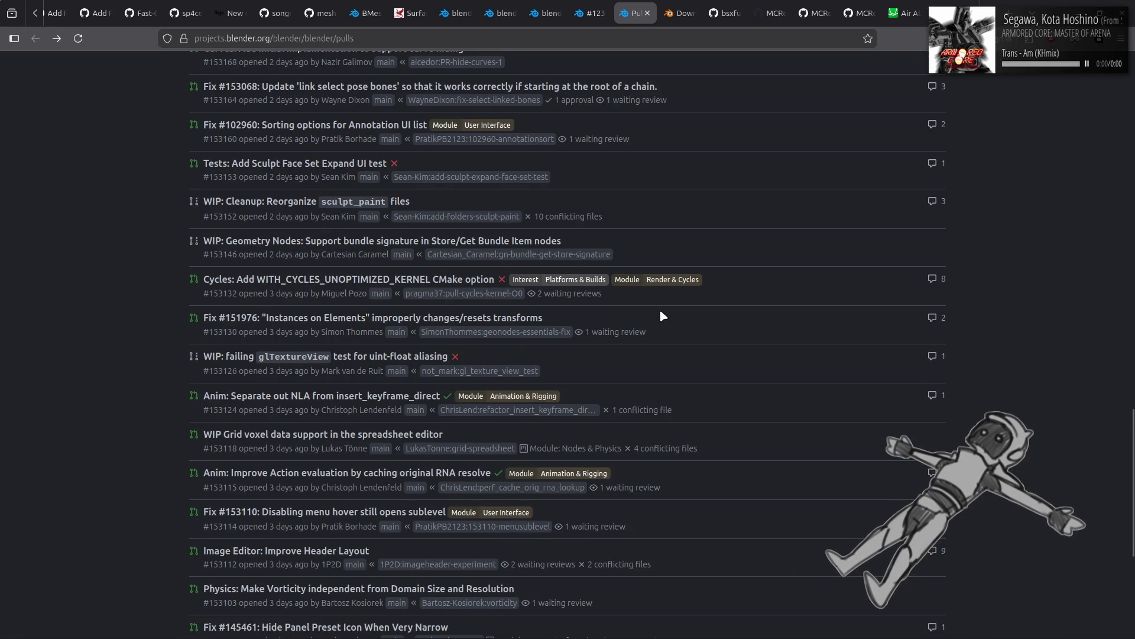
{"action": "scroll", "coordinate": [662, 315], "scroll_direction": "down", "scroll_amount": 2}
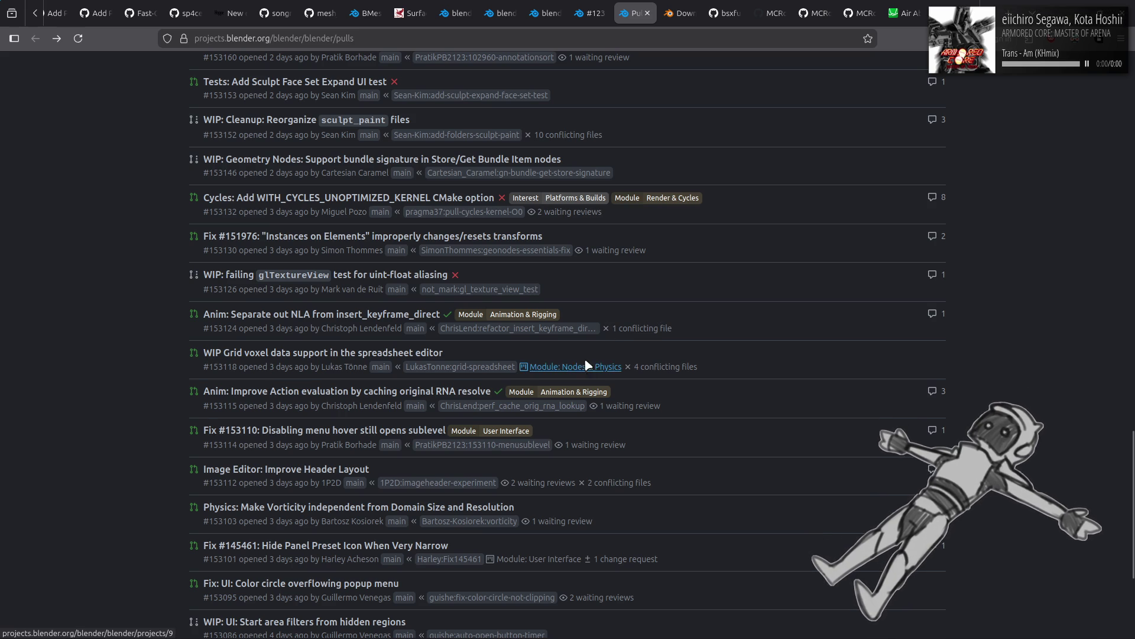
{"action": "scroll", "coordinate": [609, 367], "scroll_direction": "down", "scroll_amount": 3}
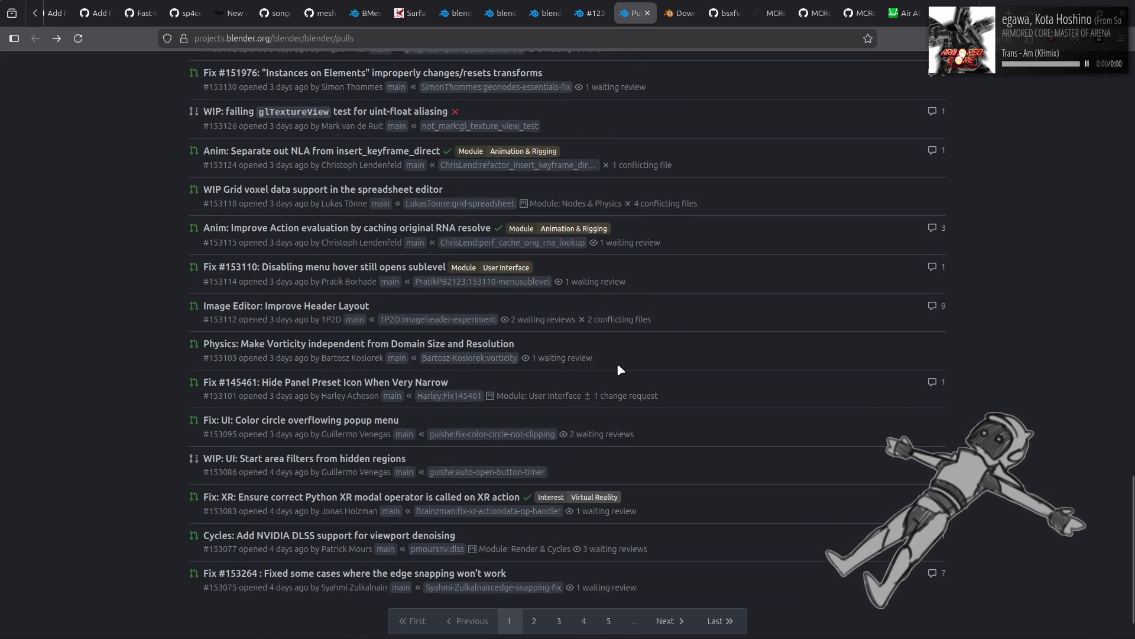
{"action": "left_click", "coordinate": [647, 13]}
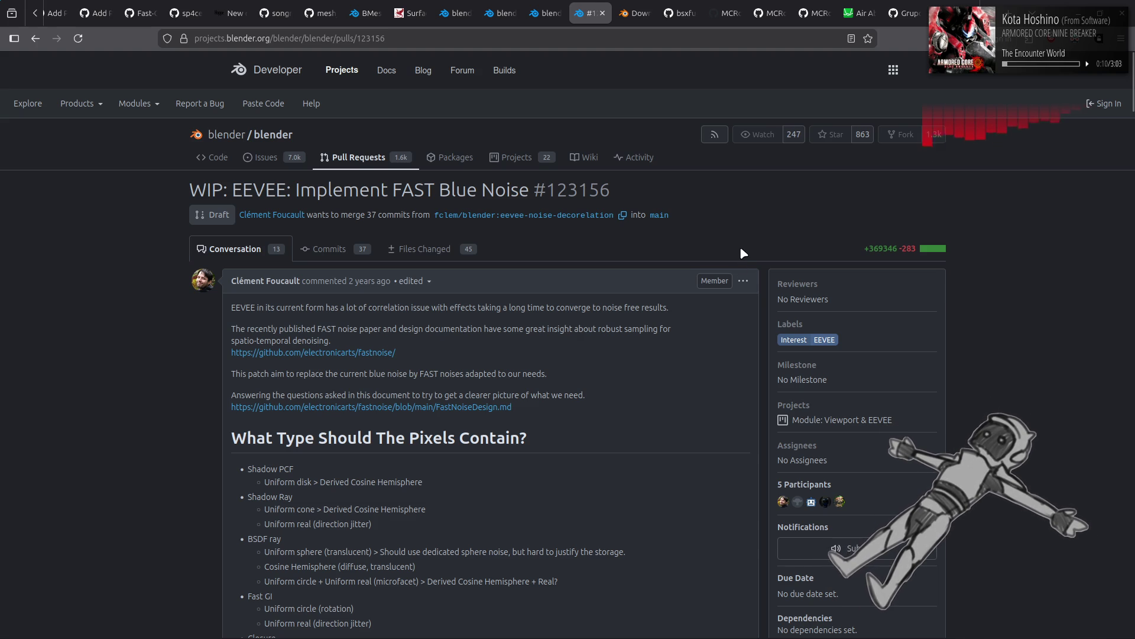
{"action": "scroll", "coordinate": [583, 3], "scroll_direction": "up", "scroll_amount": 3}
{"action": "scroll", "coordinate": [584, 4], "scroll_direction": "up", "scroll_amount": 5}
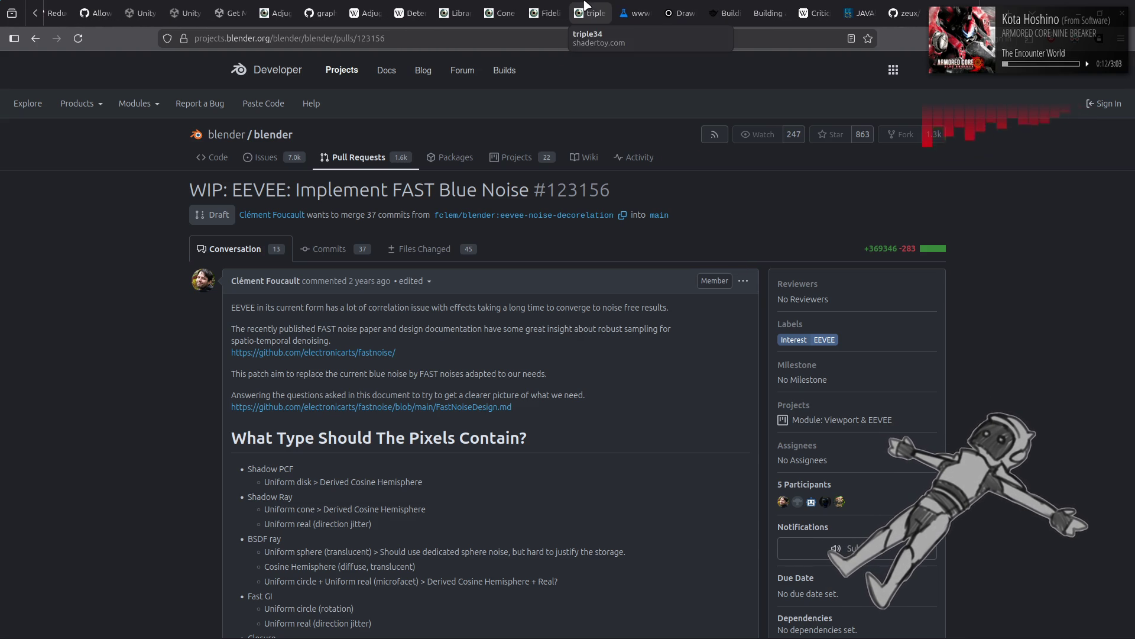
{"action": "scroll", "coordinate": [584, 2], "scroll_direction": "up", "scroll_amount": 1}
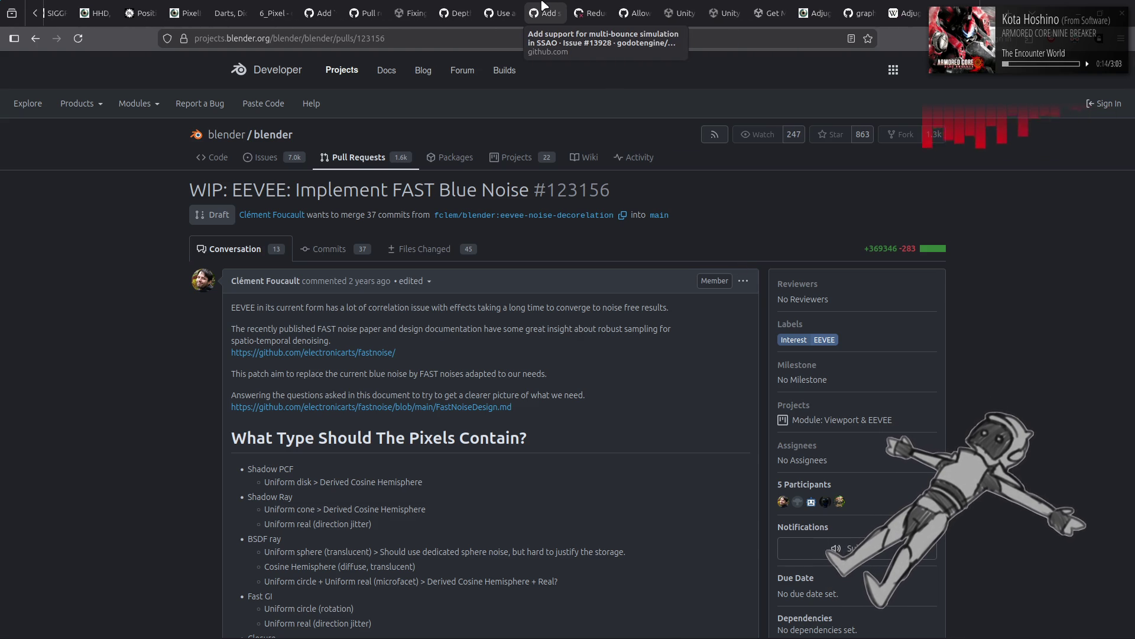
Step: Browse godot's issues in a new tab, then open PR #115317 from the pull-request list
{"action": "left_click", "coordinate": [499, 12]}
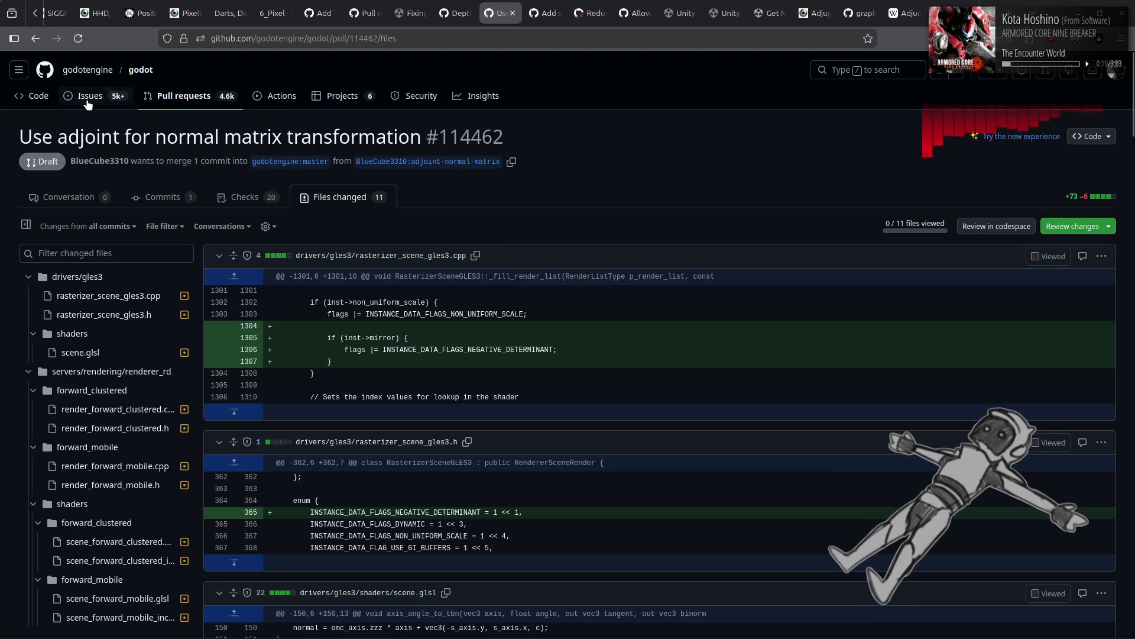
{"action": "middle_click", "coordinate": [90, 96]}
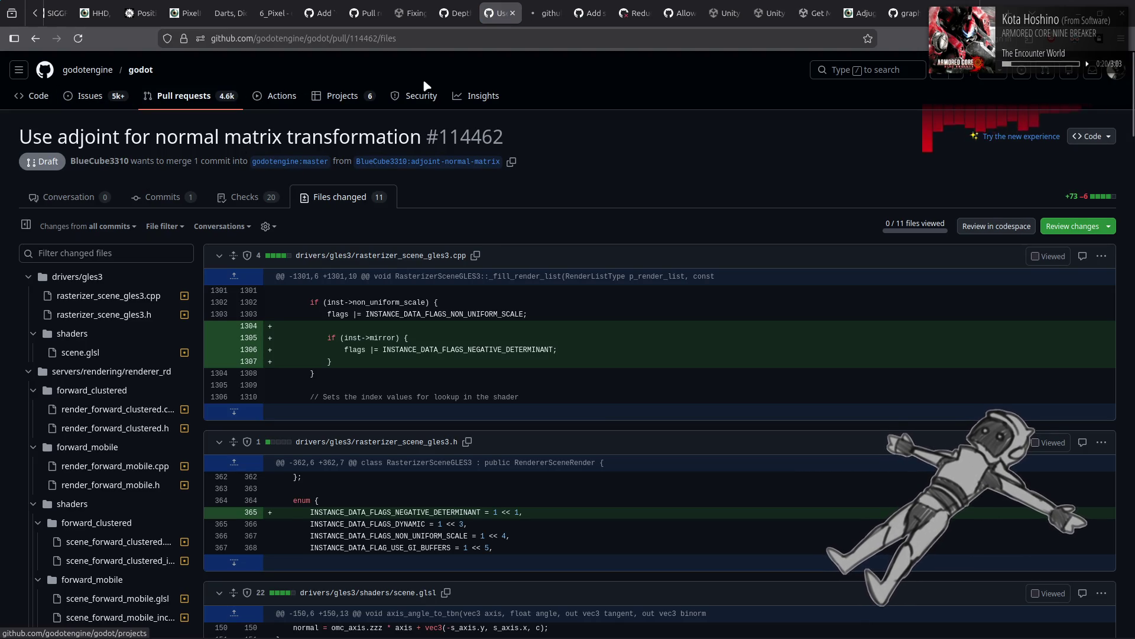
{"action": "left_click", "coordinate": [545, 13]}
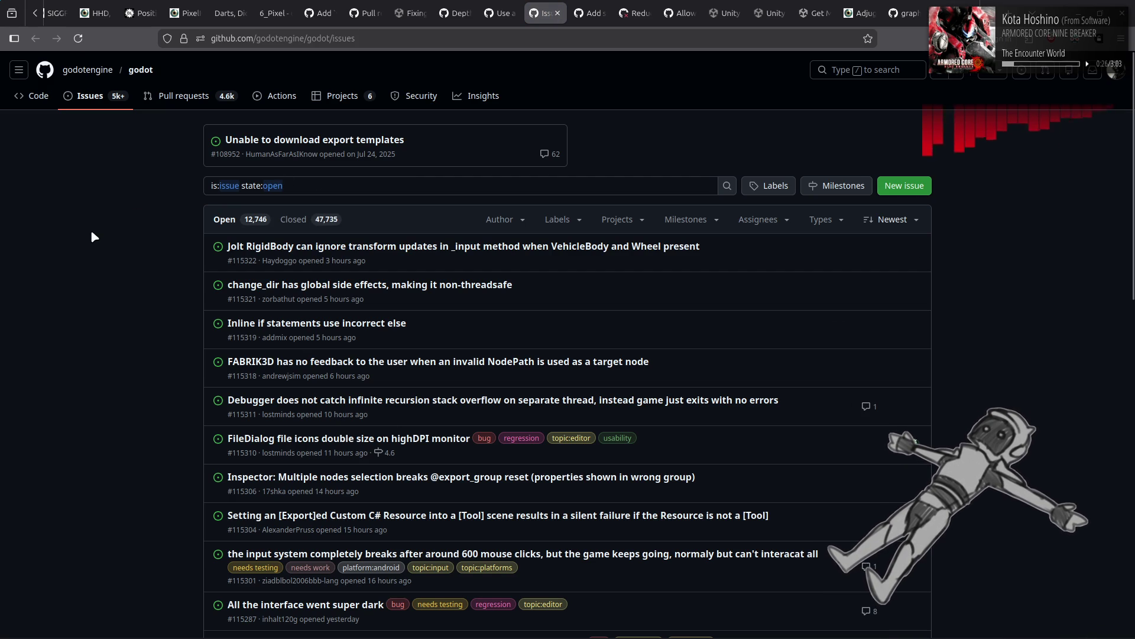
{"action": "scroll", "coordinate": [85, 240], "scroll_direction": "down", "scroll_amount": 3}
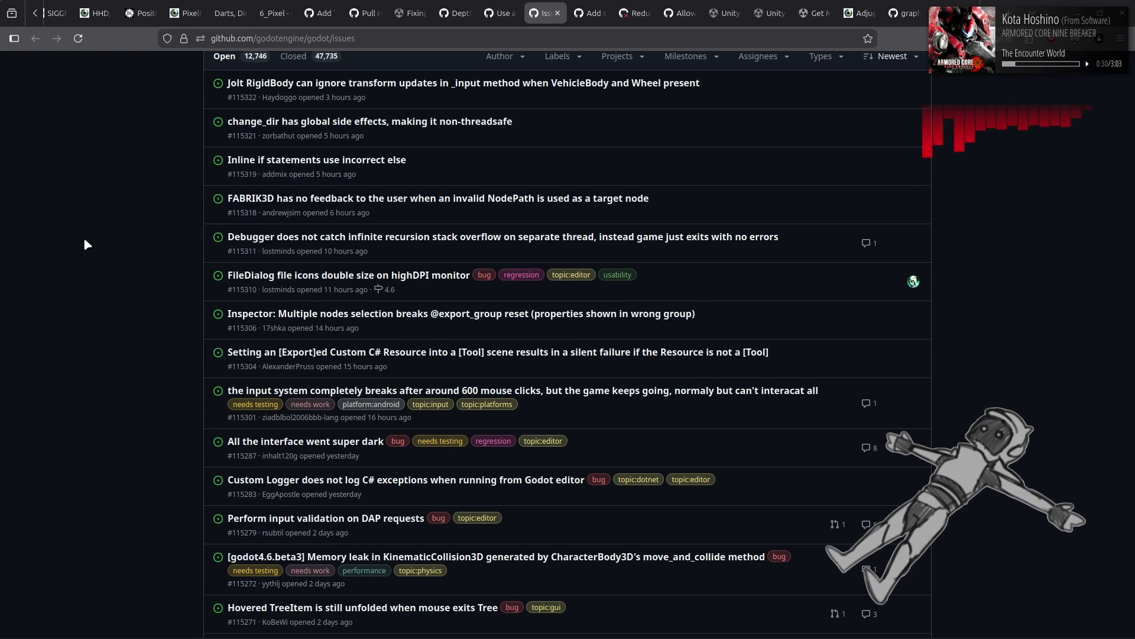
{"action": "scroll", "coordinate": [85, 240], "scroll_direction": "down", "scroll_amount": 2}
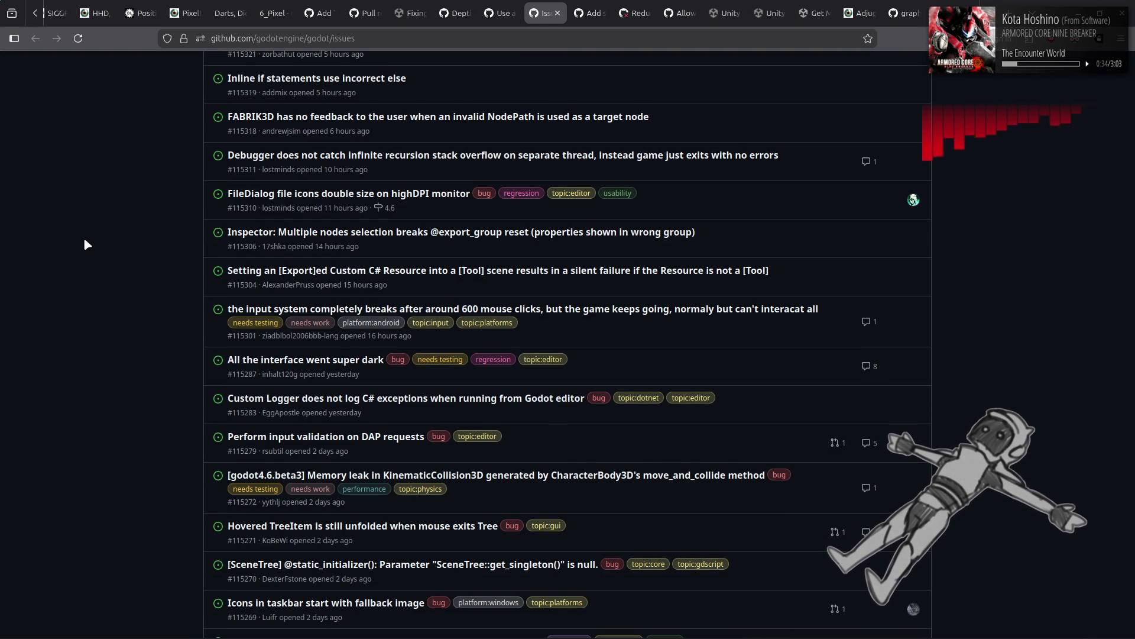
{"action": "scroll", "coordinate": [85, 240], "scroll_direction": "down", "scroll_amount": 3}
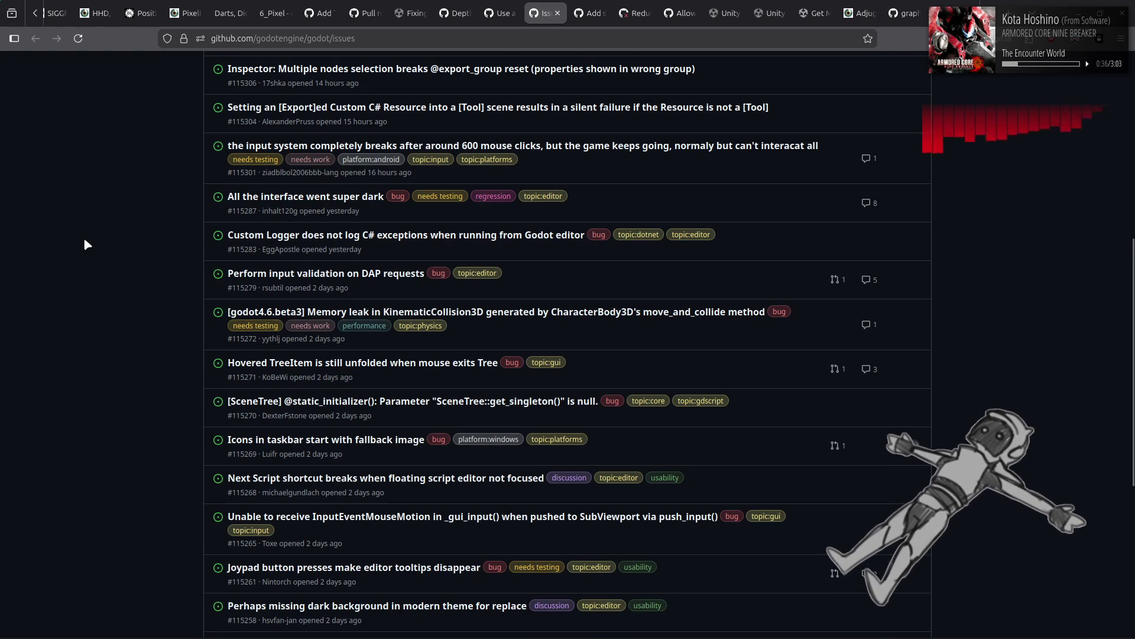
{"action": "scroll", "coordinate": [84, 239], "scroll_direction": "down", "scroll_amount": 3}
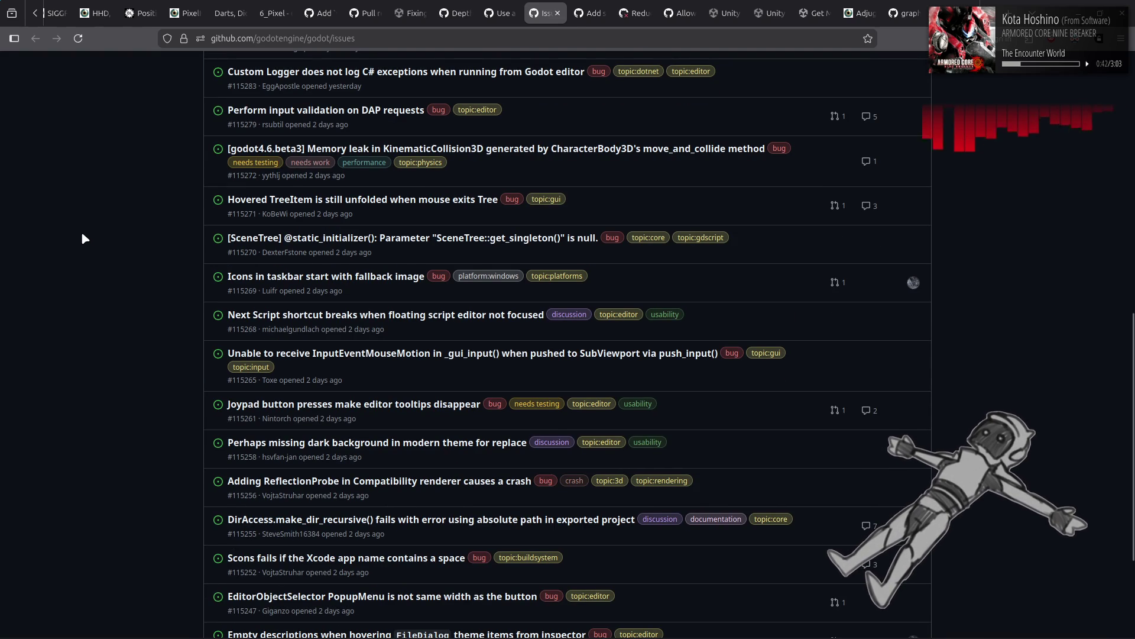
{"action": "scroll", "coordinate": [82, 236], "scroll_direction": "up", "scroll_amount": 10}
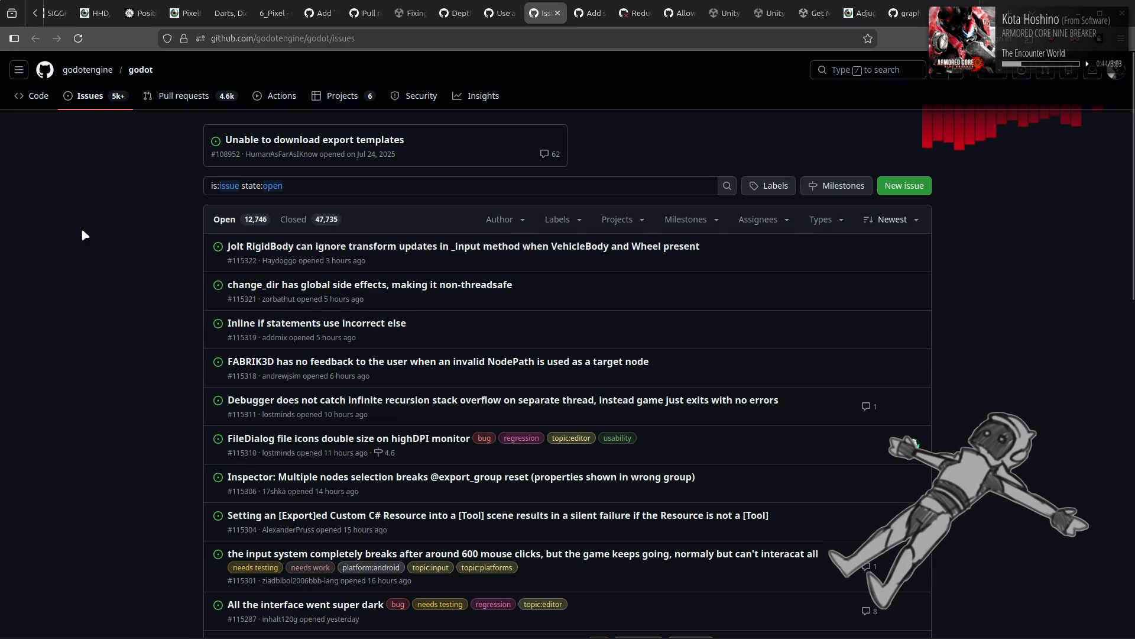
{"action": "left_click", "coordinate": [172, 97]}
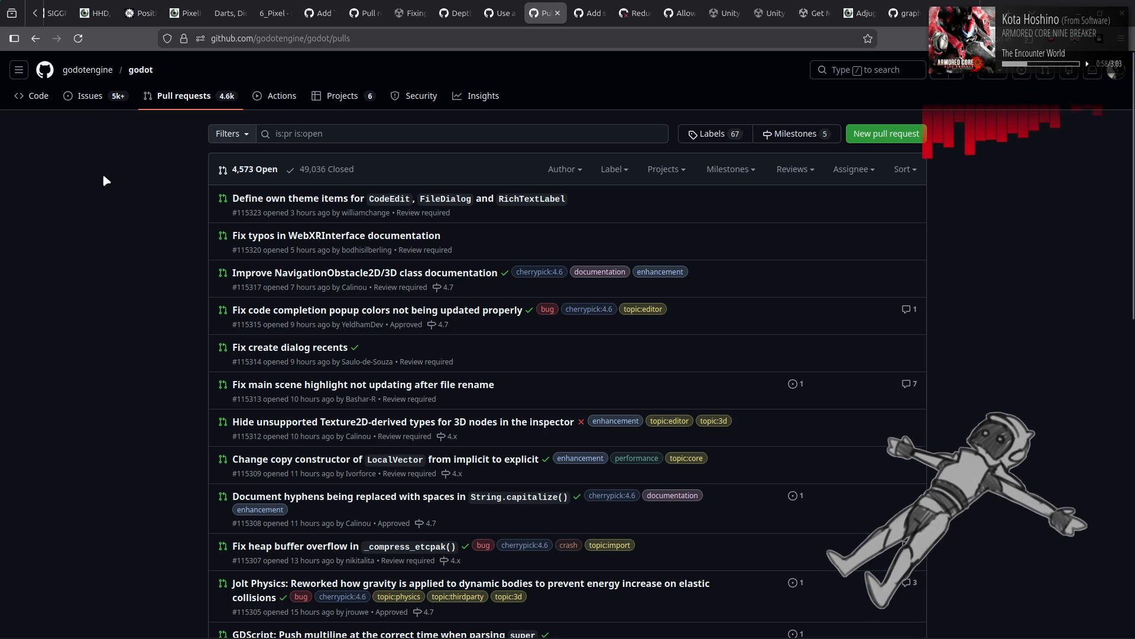
{"action": "left_click", "coordinate": [289, 273]}
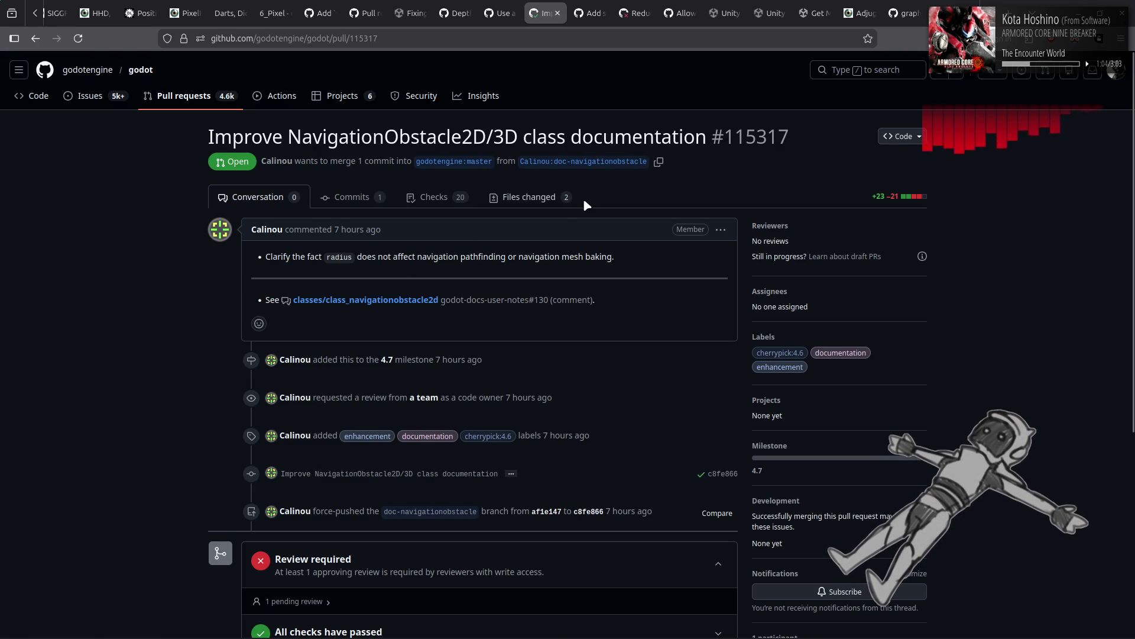
{"action": "left_click", "coordinate": [542, 198]}
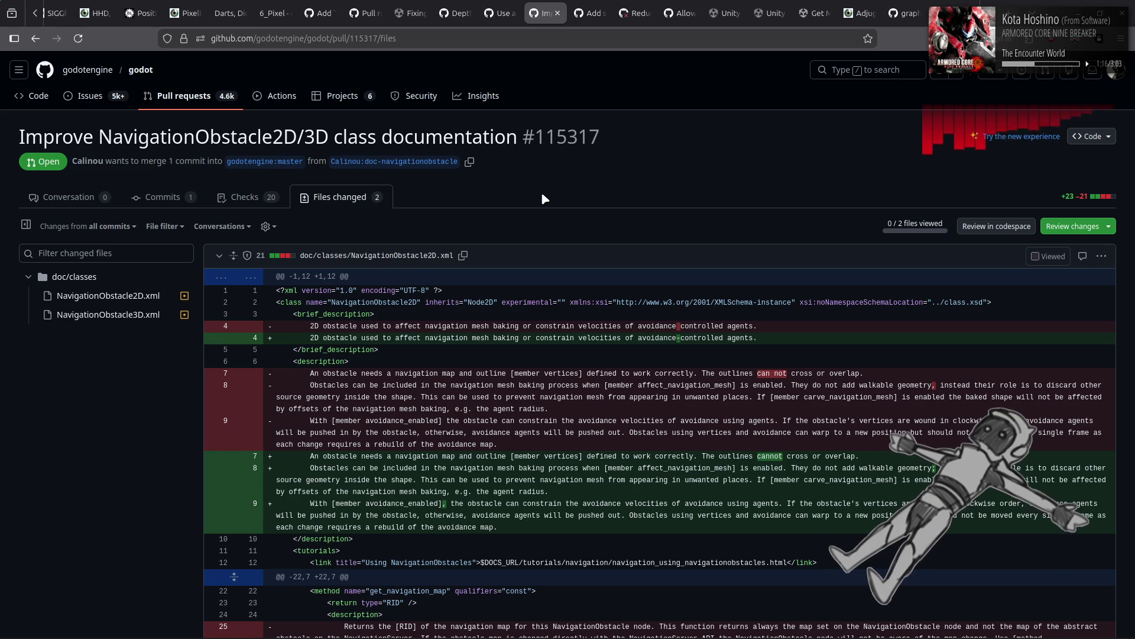
{"action": "scroll", "coordinate": [542, 193], "scroll_direction": "down", "scroll_amount": 6}
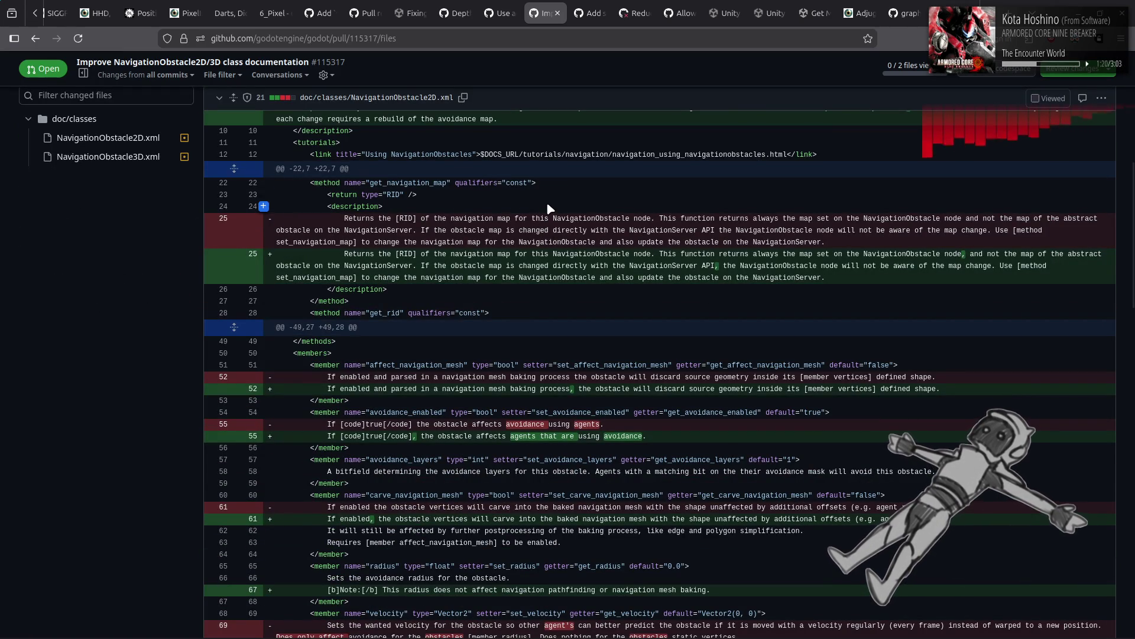
{"action": "key", "text": "alt+Left"}
{"action": "scroll", "coordinate": [139, 210], "scroll_direction": "up", "scroll_amount": 5}
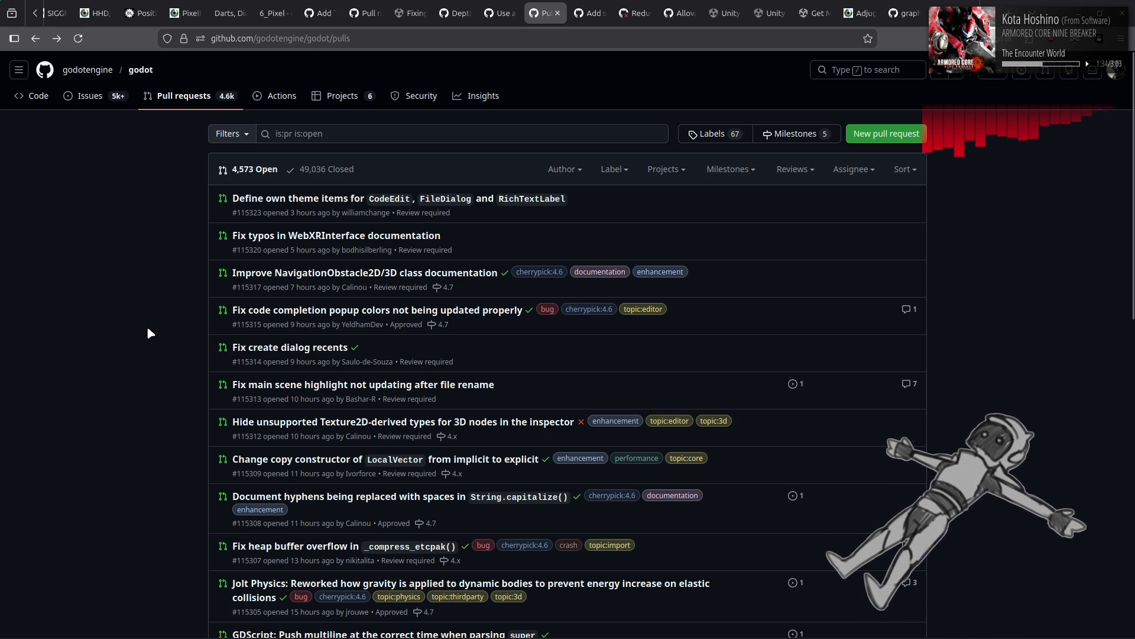
{"action": "scroll", "coordinate": [148, 330], "scroll_direction": "down", "scroll_amount": 2}
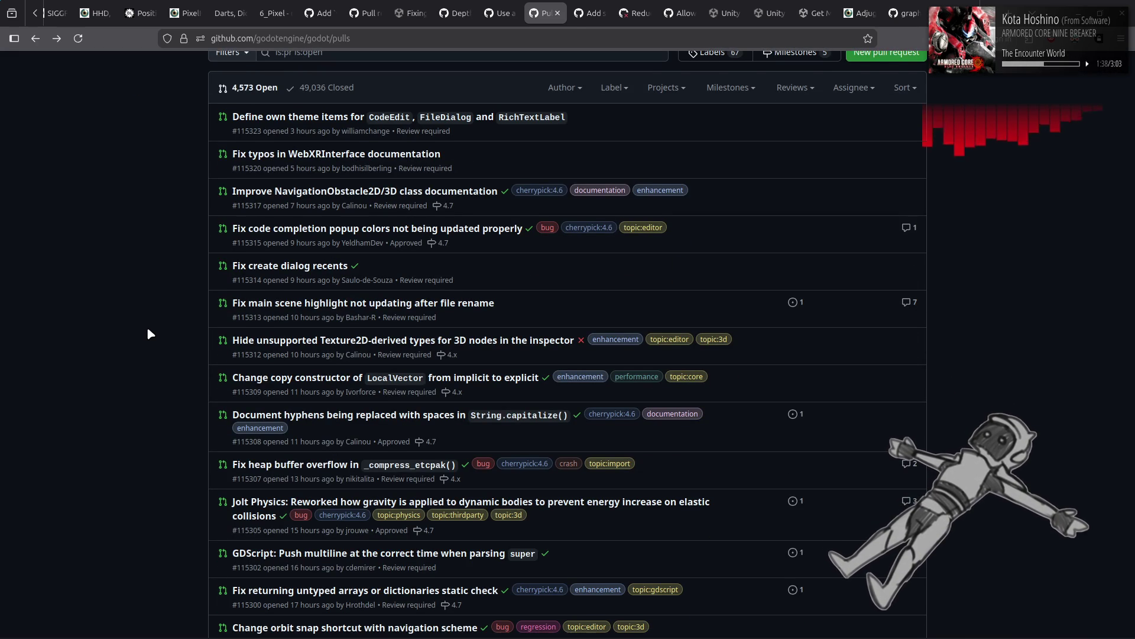
{"action": "scroll", "coordinate": [150, 334], "scroll_direction": "down", "scroll_amount": 2}
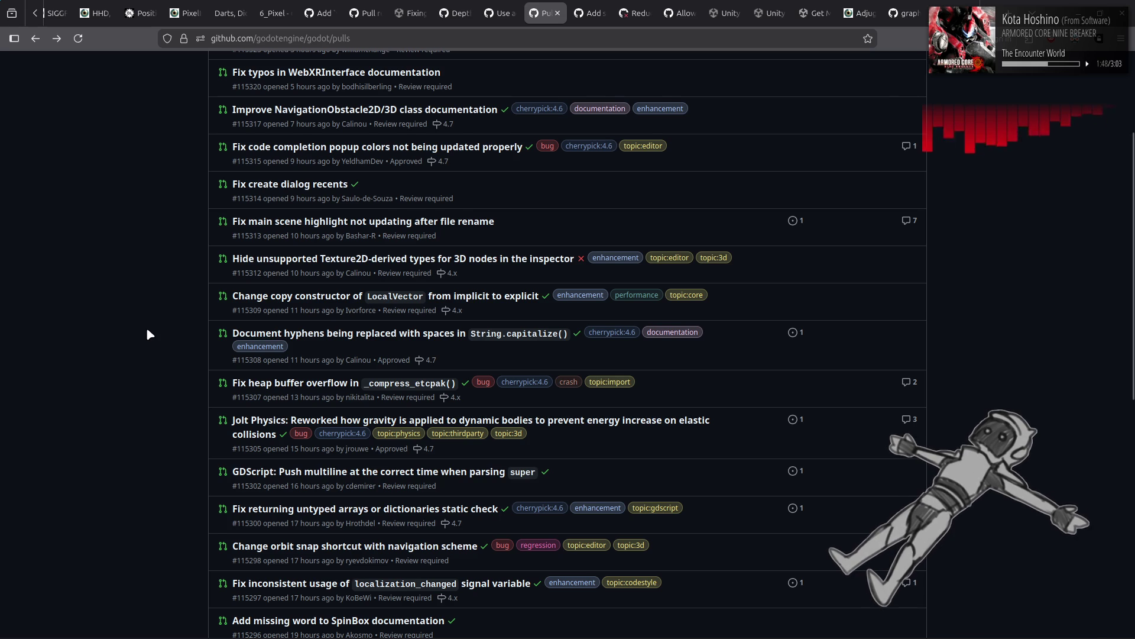
{"action": "scroll", "coordinate": [148, 330], "scroll_direction": "down", "scroll_amount": 3}
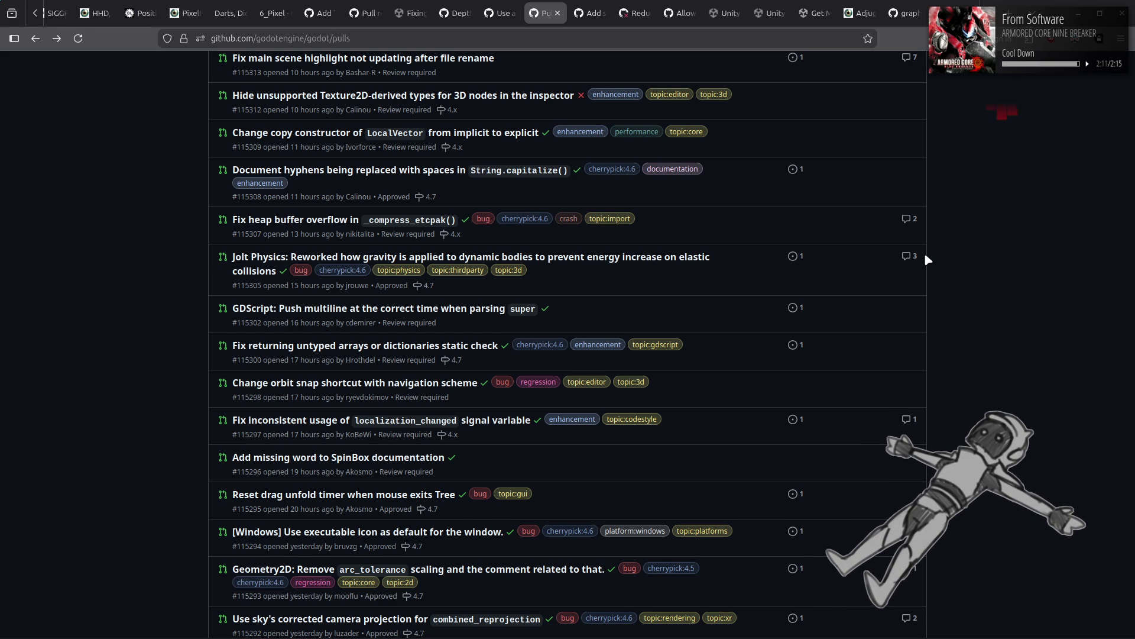
{"action": "left_click", "coordinate": [526, 259]}
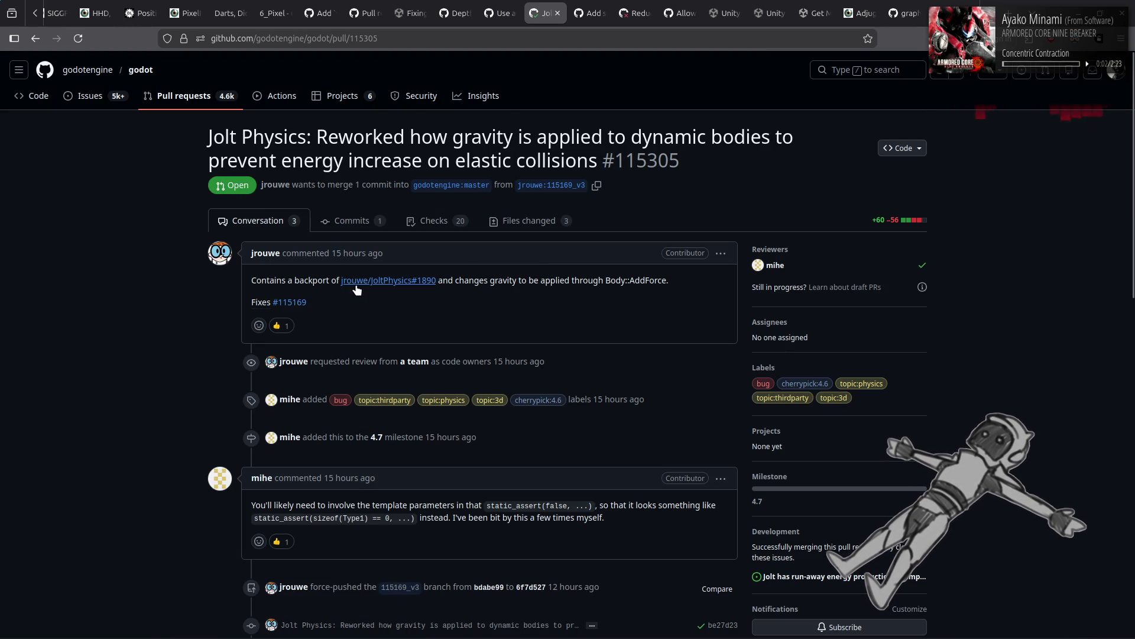
{"action": "mouse_move", "coordinate": [365, 283]}
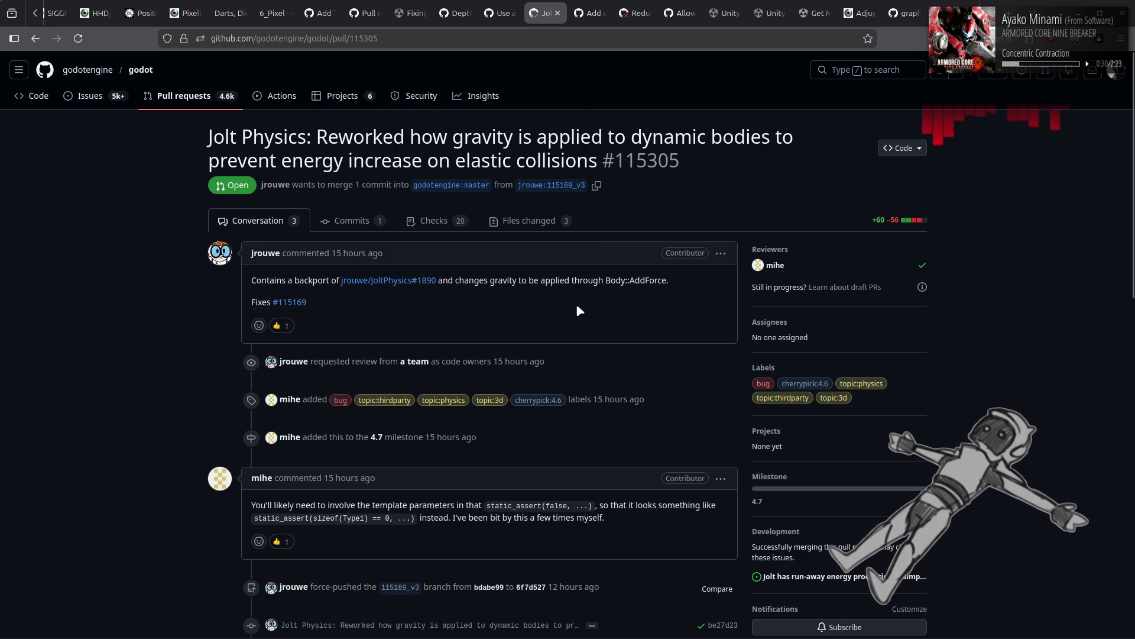
{"action": "mouse_move", "coordinate": [291, 307]}
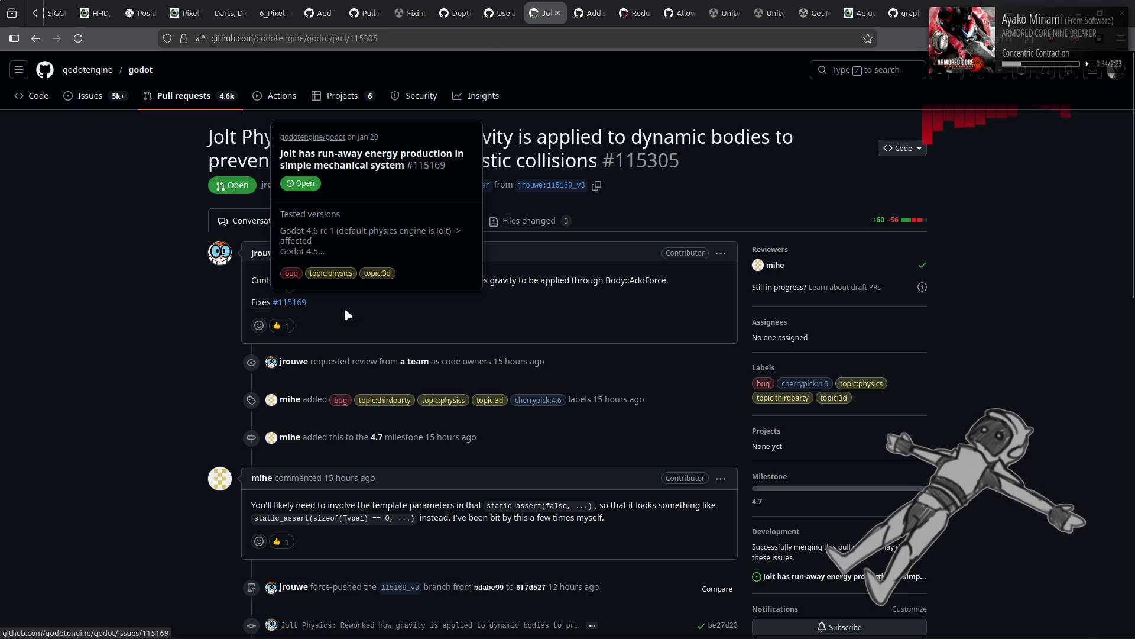
{"action": "key", "text": "alt+Left"}
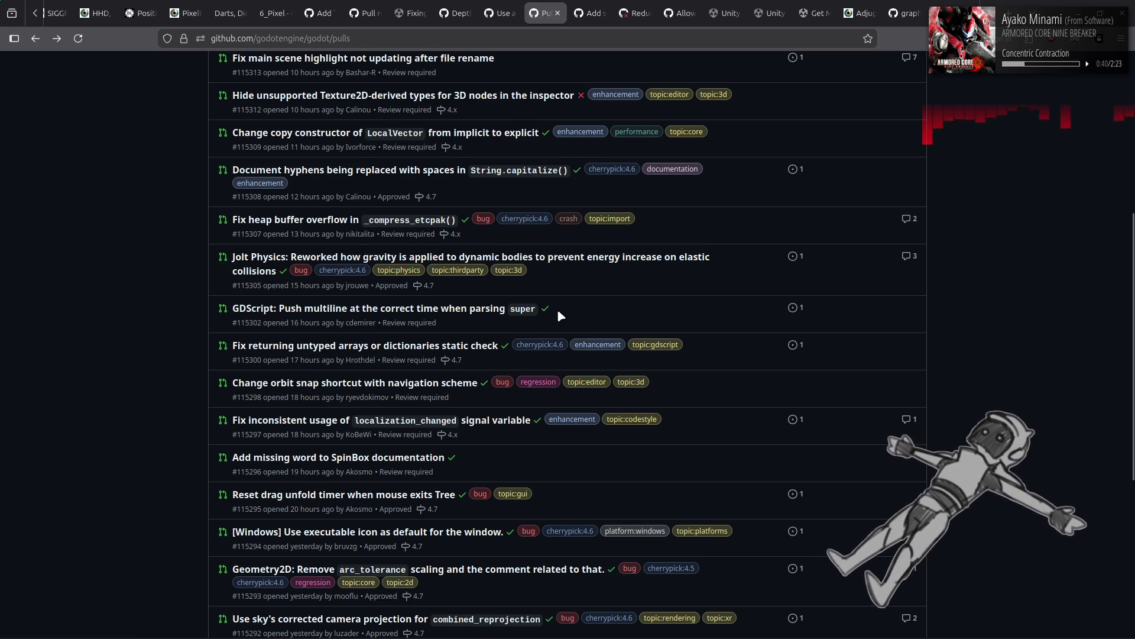
{"action": "left_click", "coordinate": [447, 352]}
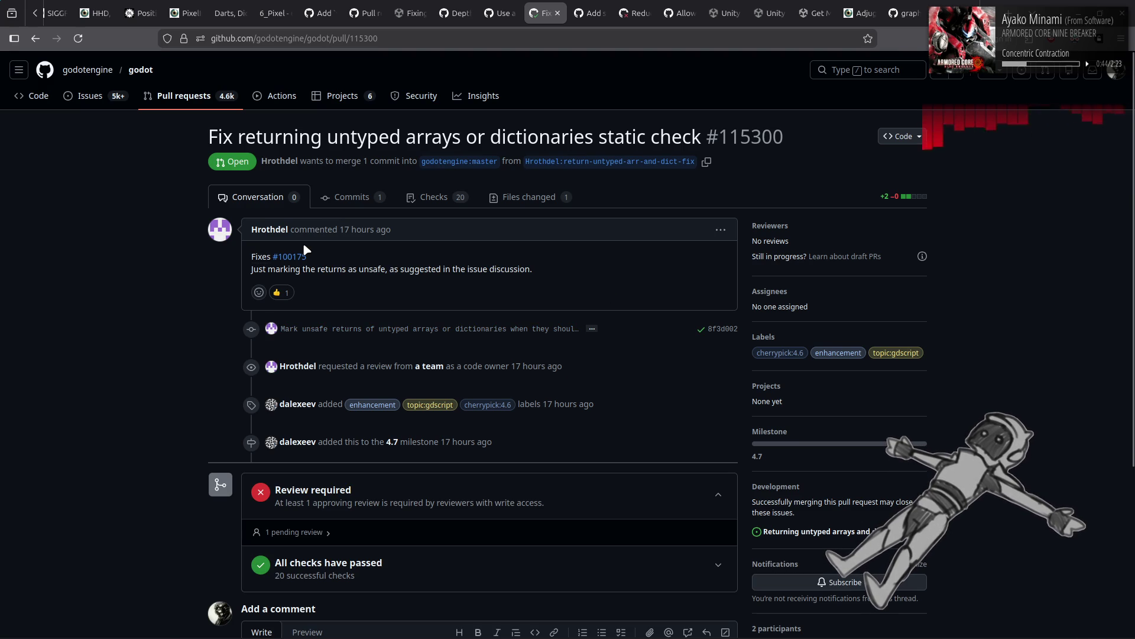
{"action": "mouse_move", "coordinate": [282, 263]}
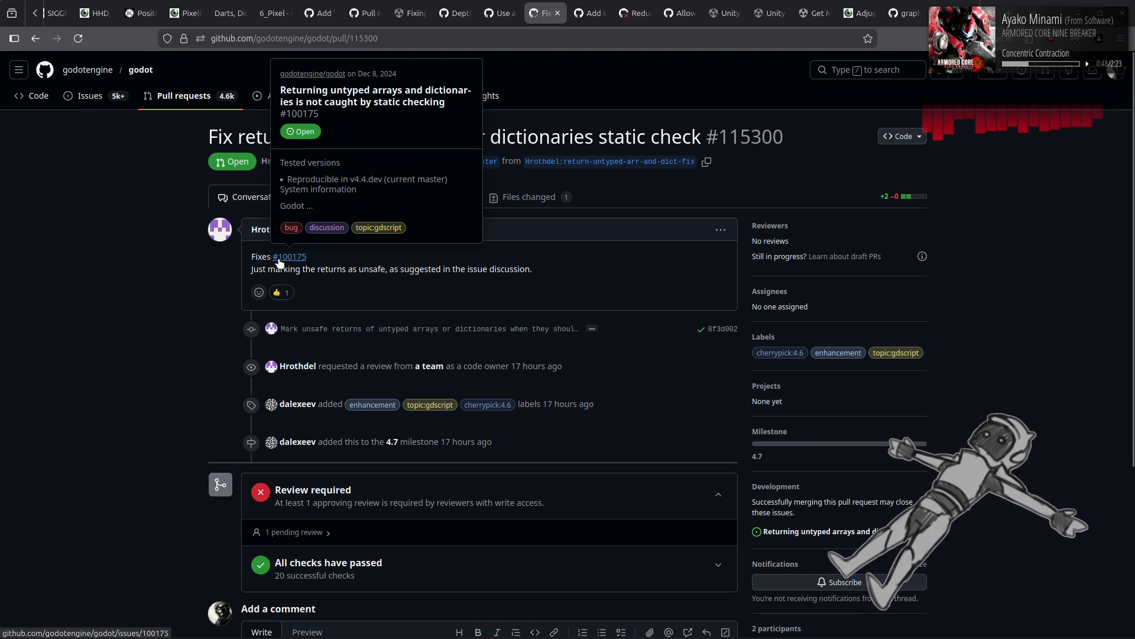
{"action": "key", "text": "alt+Left"}
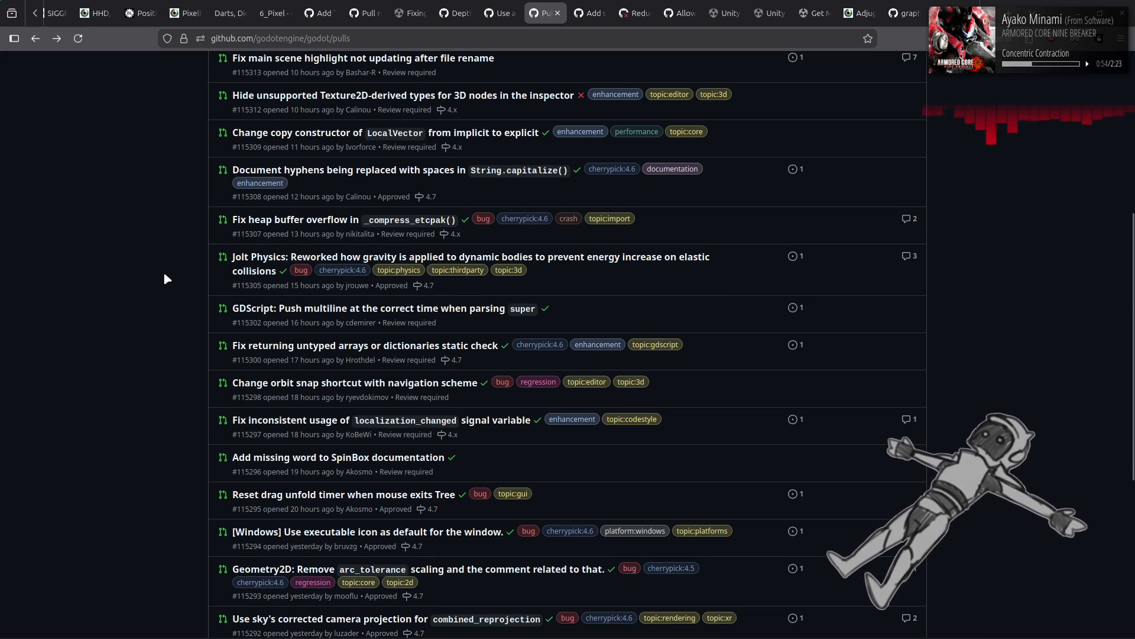
{"action": "scroll", "coordinate": [164, 275], "scroll_direction": "down", "scroll_amount": 4}
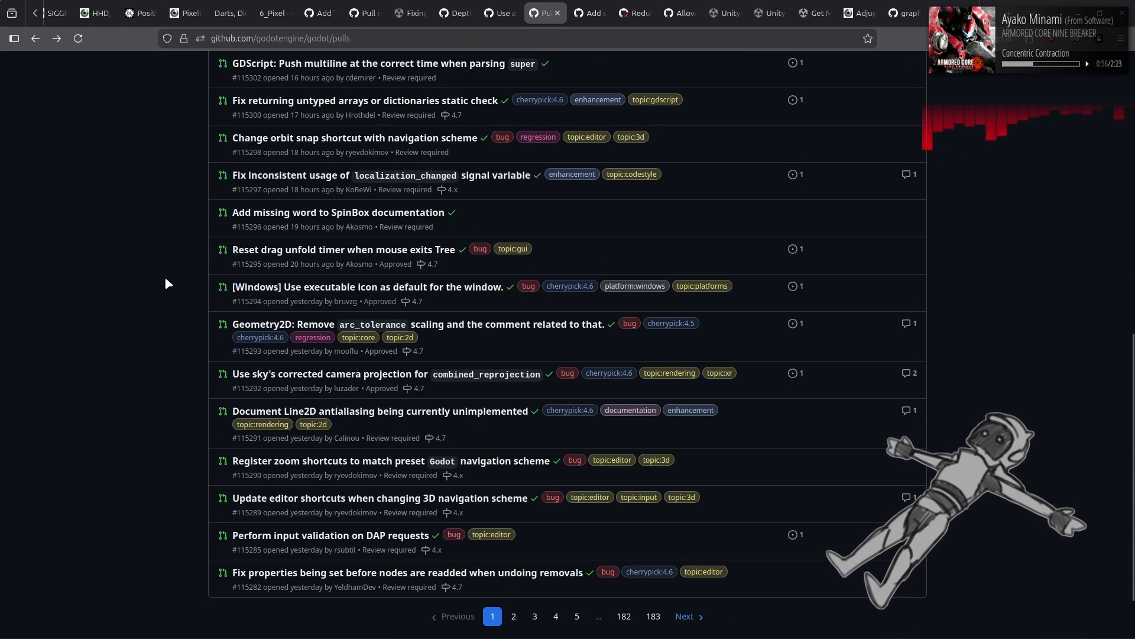
{"action": "left_click", "coordinate": [261, 337]}
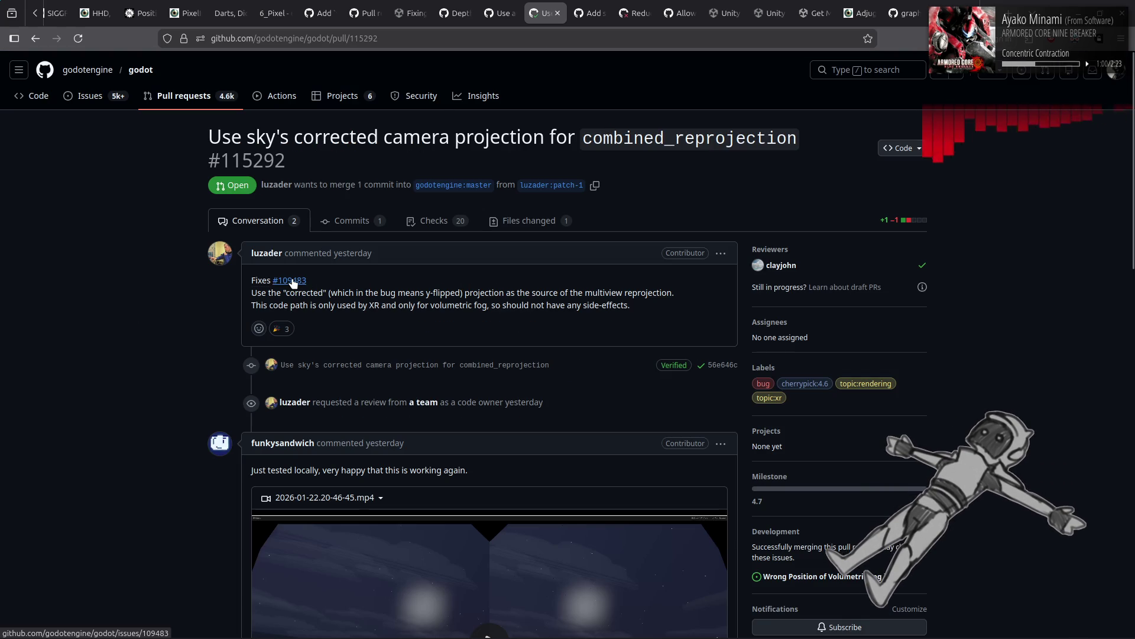
{"action": "mouse_move", "coordinate": [292, 282]}
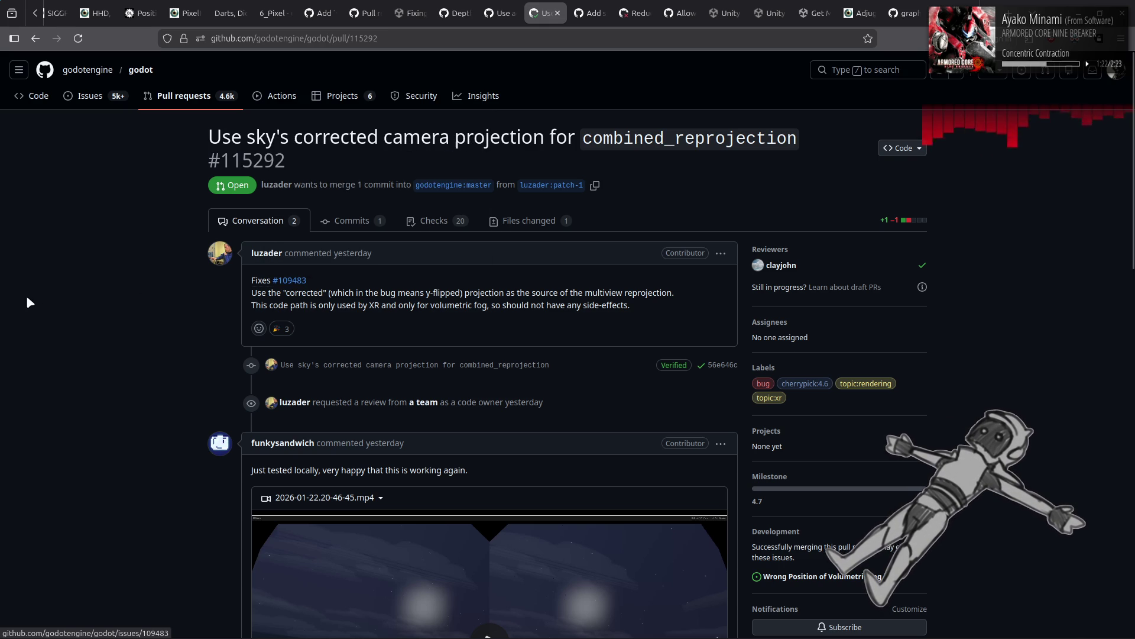
{"action": "scroll", "coordinate": [32, 294], "scroll_direction": "down", "scroll_amount": 3}
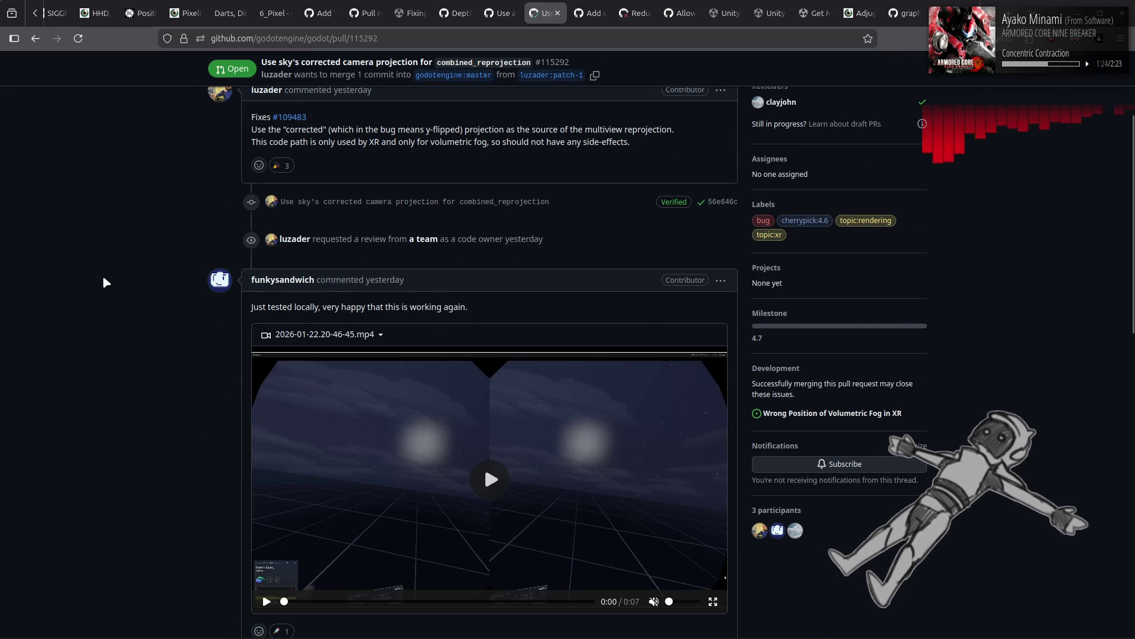
{"action": "key", "text": "alt+Left"}
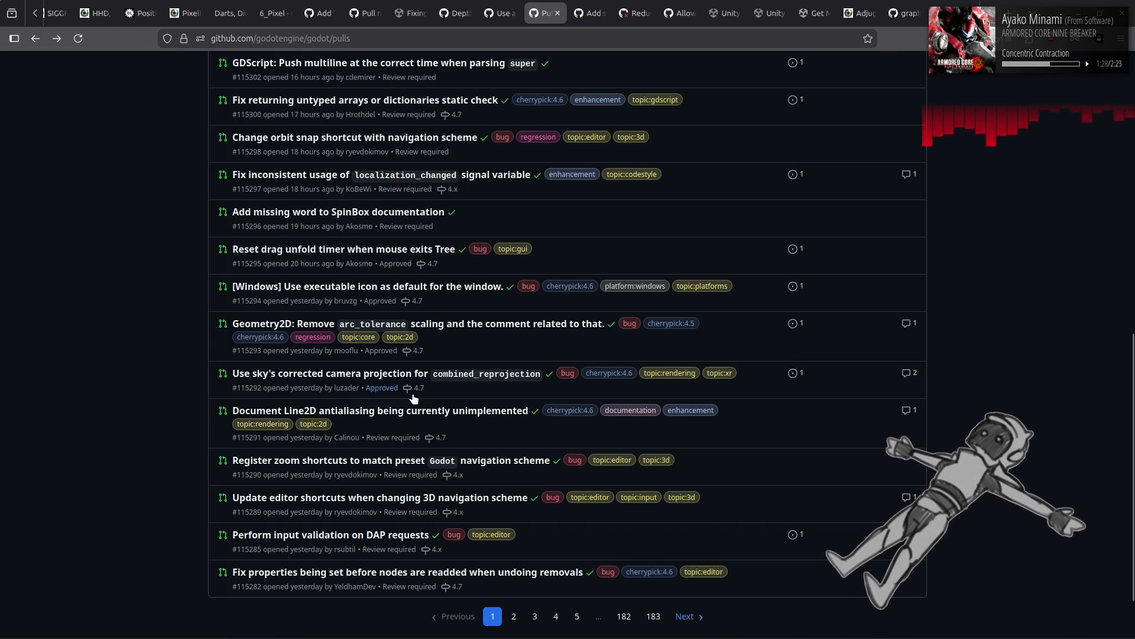
{"action": "left_click", "coordinate": [425, 412]}
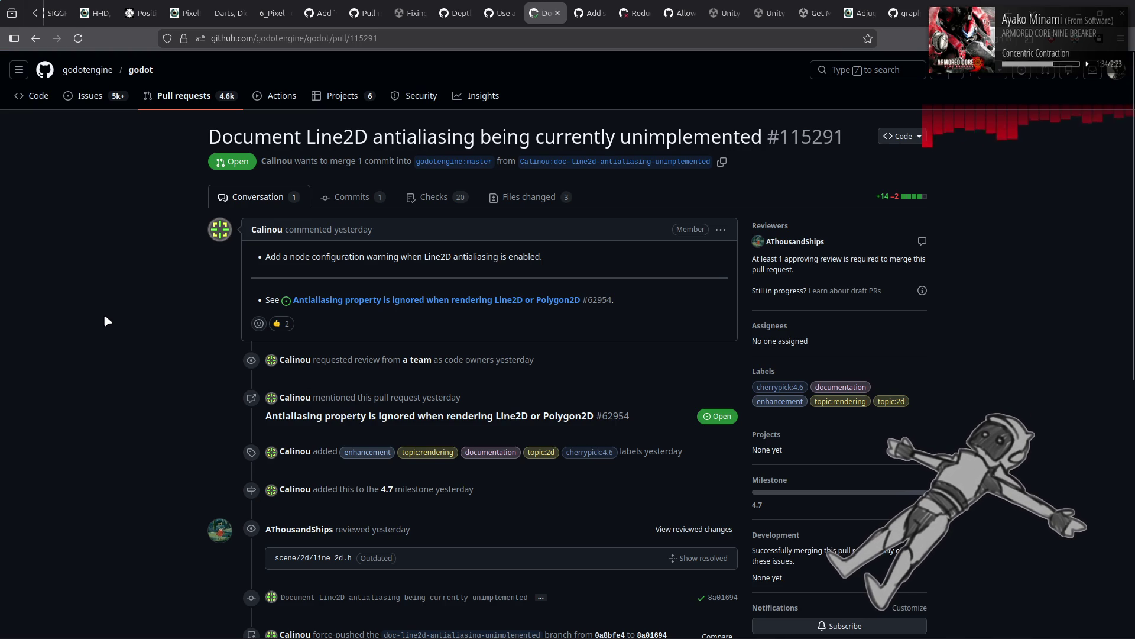
{"action": "key", "text": "alt+Left"}
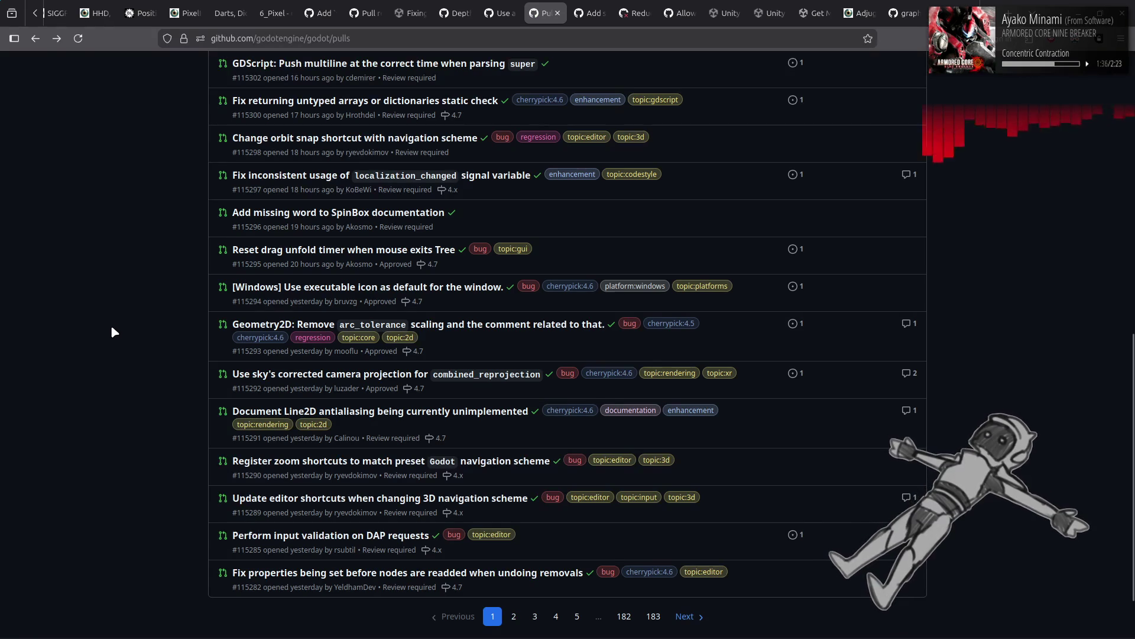
{"action": "scroll", "coordinate": [191, 404], "scroll_direction": "down", "scroll_amount": 2}
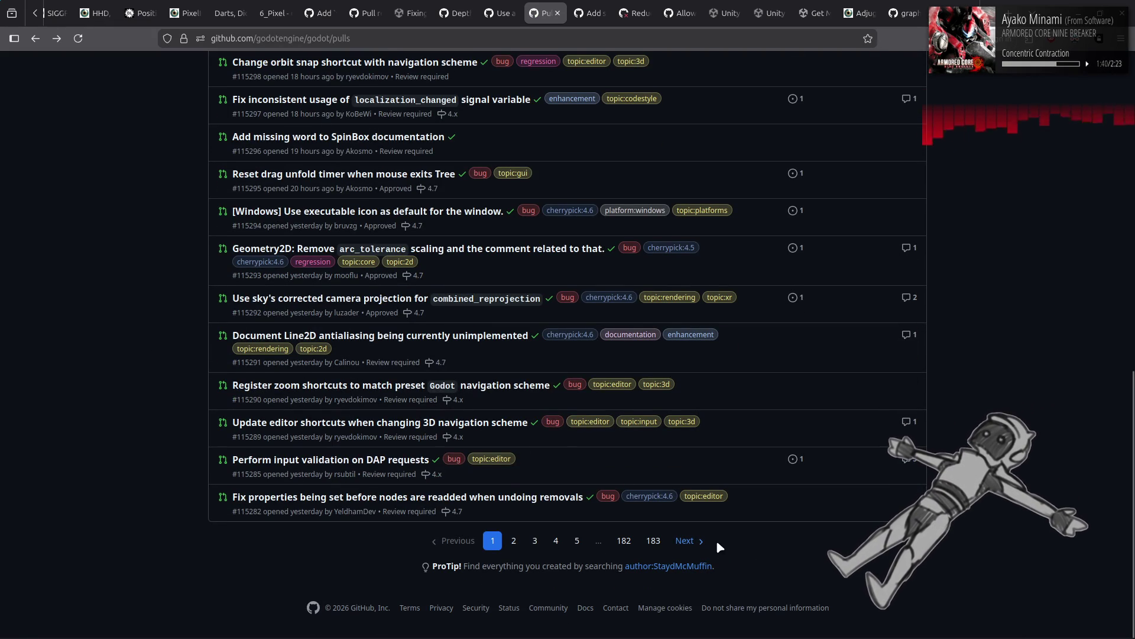
{"action": "left_click", "coordinate": [698, 542]}
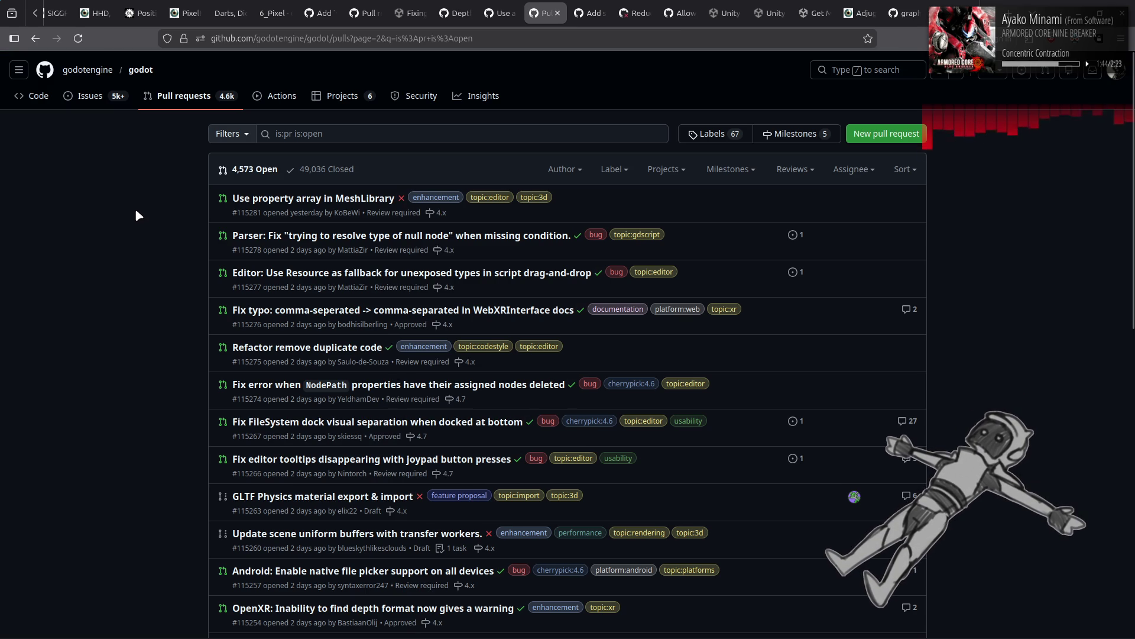
Step: Open the 'Use property array in MeshLibrary' pull request, then return to page 2's top
{"action": "left_click", "coordinate": [320, 205]}
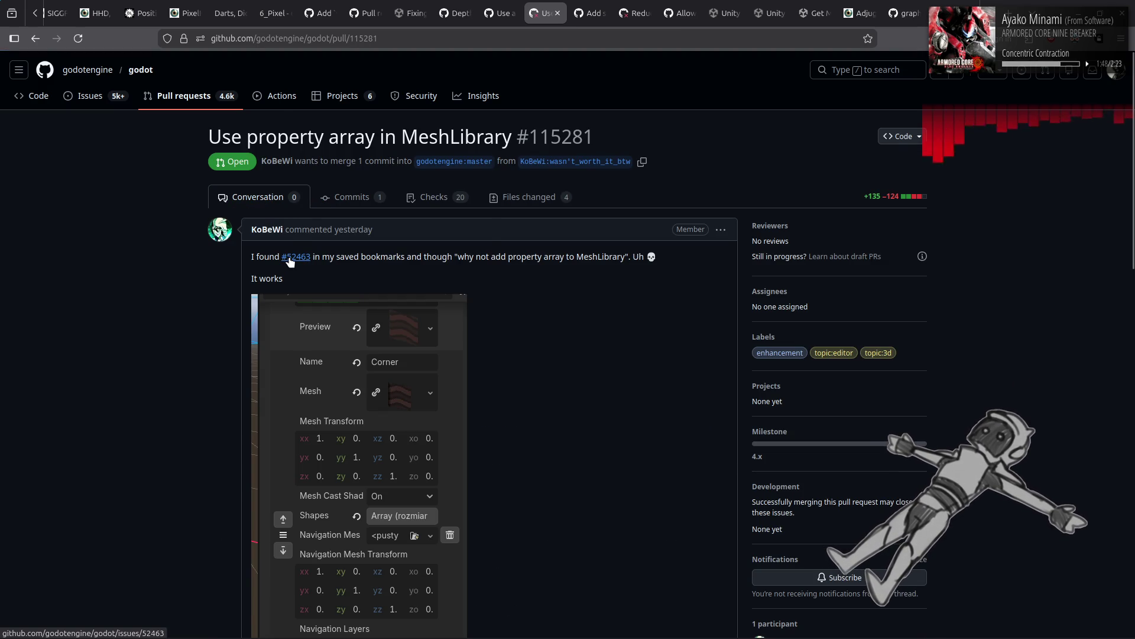
{"action": "mouse_move", "coordinate": [289, 262]}
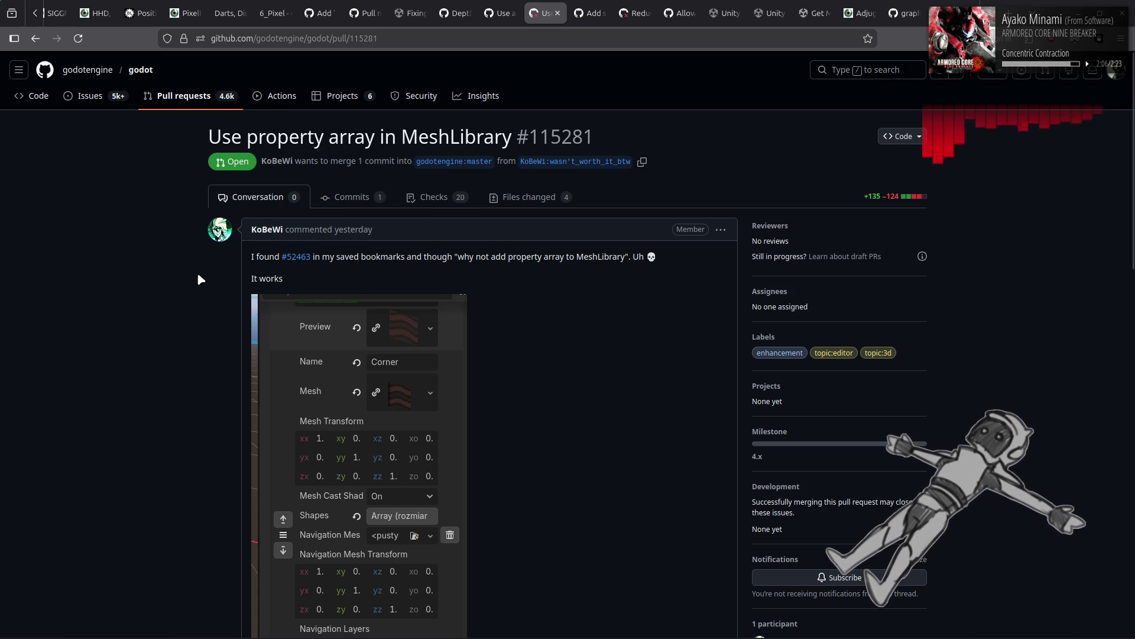
{"action": "scroll", "coordinate": [201, 274], "scroll_direction": "down", "scroll_amount": 5}
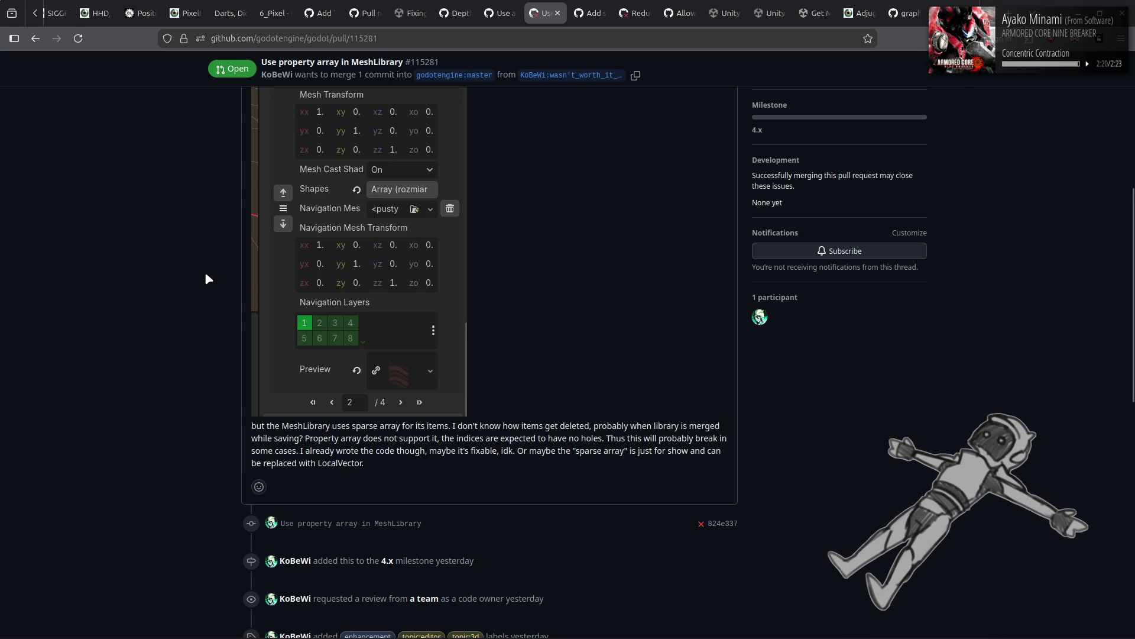
{"action": "key", "text": "alt+Left"}
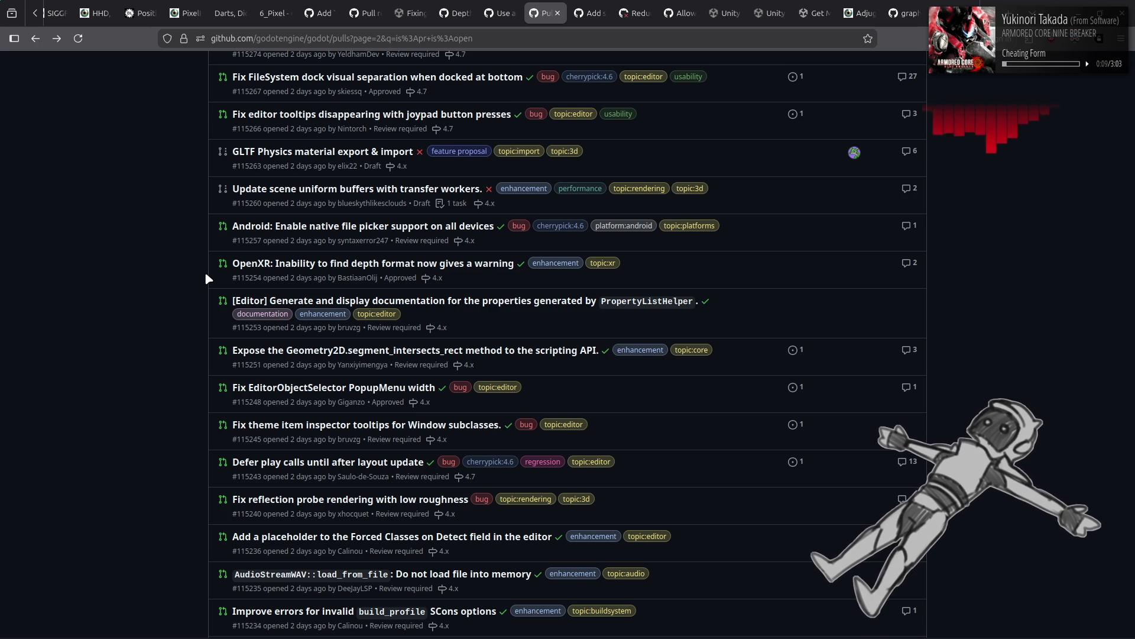
{"action": "scroll", "coordinate": [205, 272], "scroll_direction": "up", "scroll_amount": 6}
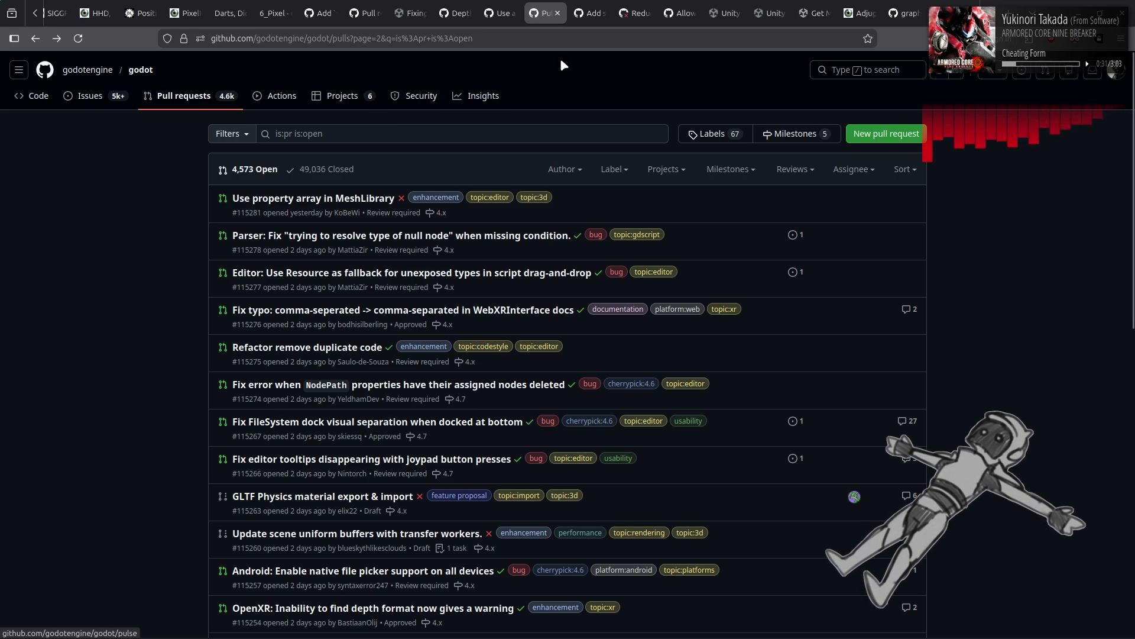
Step: Show PR #114462, close the leftover pull-request list tab, and switch to xenia-canary PR #848
{"action": "left_click", "coordinate": [499, 13]}
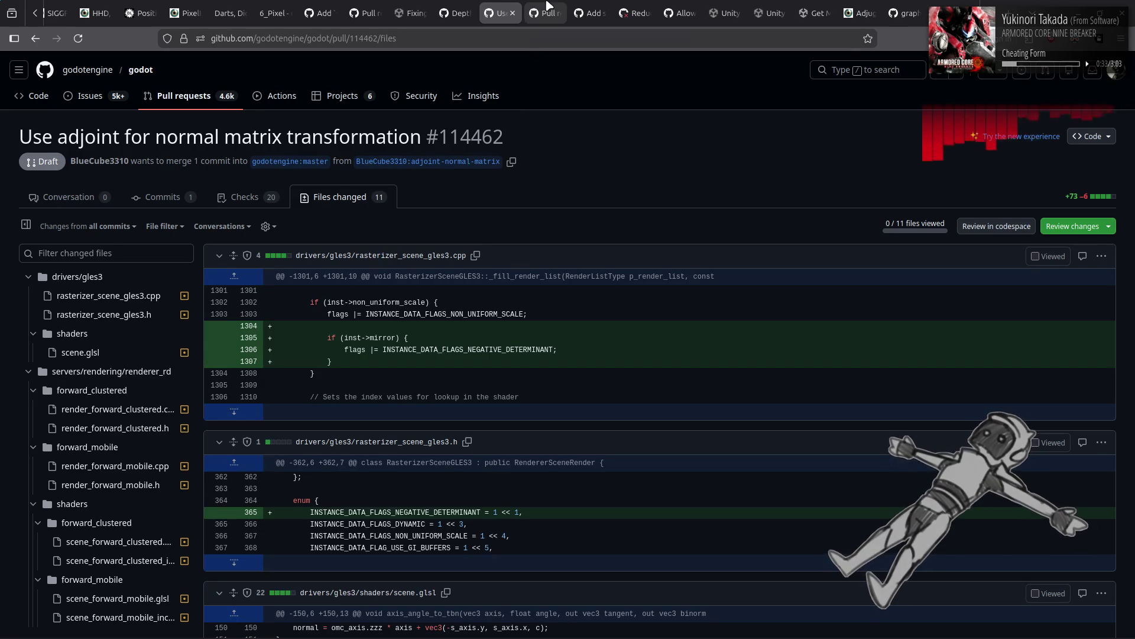
{"action": "middle_click", "coordinate": [547, 6]}
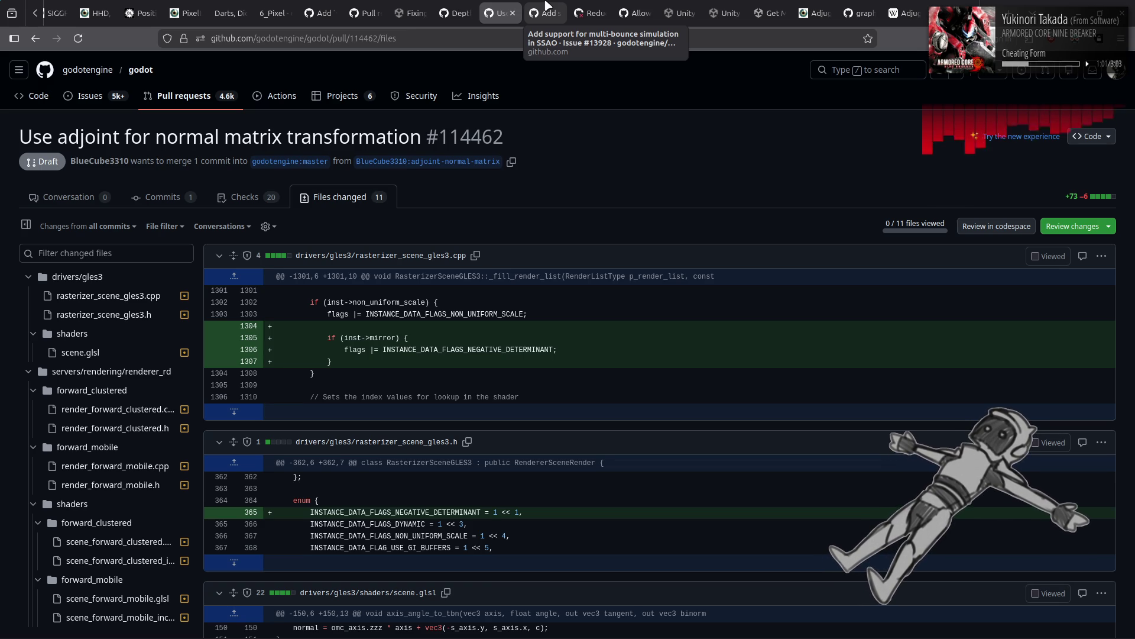
{"action": "scroll", "coordinate": [546, 5], "scroll_direction": "down", "scroll_amount": 5}
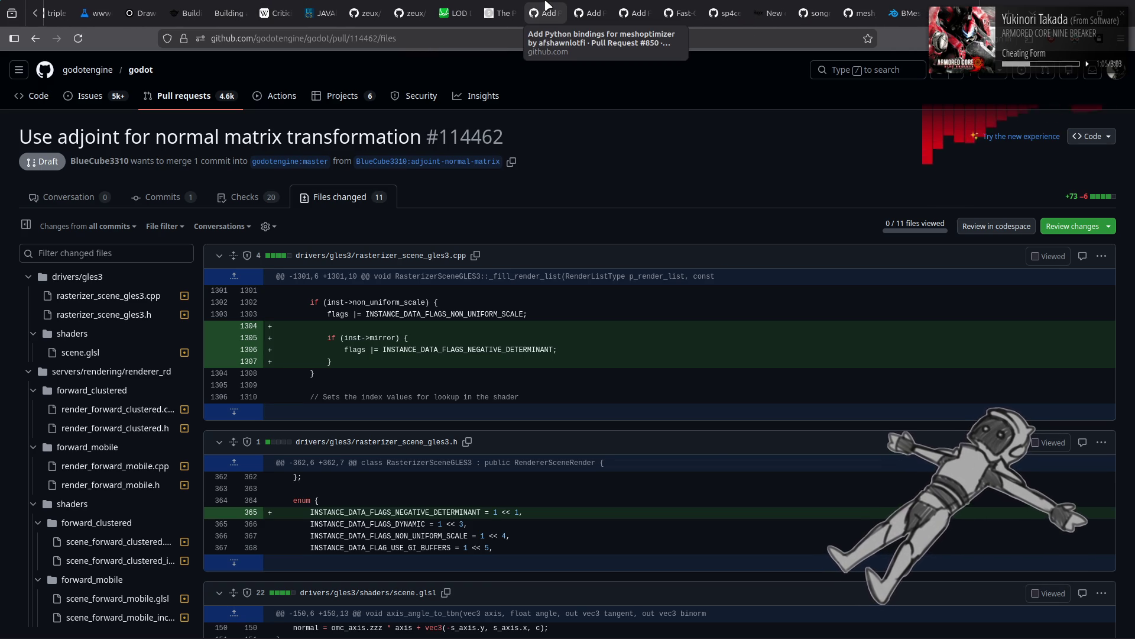
{"action": "scroll", "coordinate": [545, 4], "scroll_direction": "down", "scroll_amount": 5}
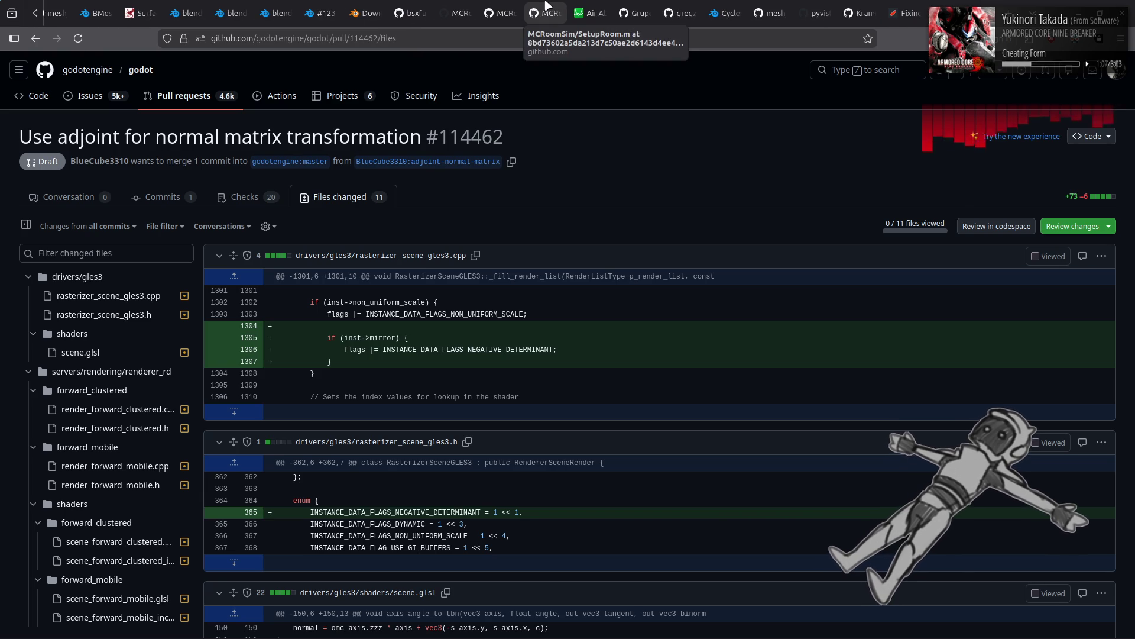
{"action": "scroll", "coordinate": [546, 4], "scroll_direction": "down", "scroll_amount": 5}
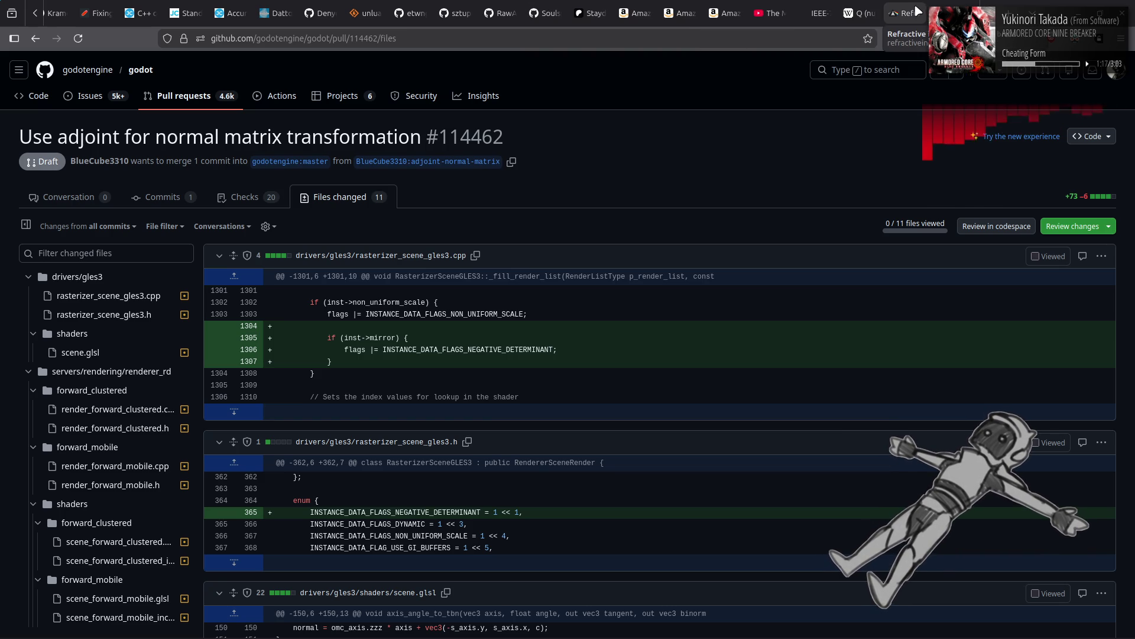
{"action": "scroll", "coordinate": [869, 7], "scroll_direction": "down", "scroll_amount": 5}
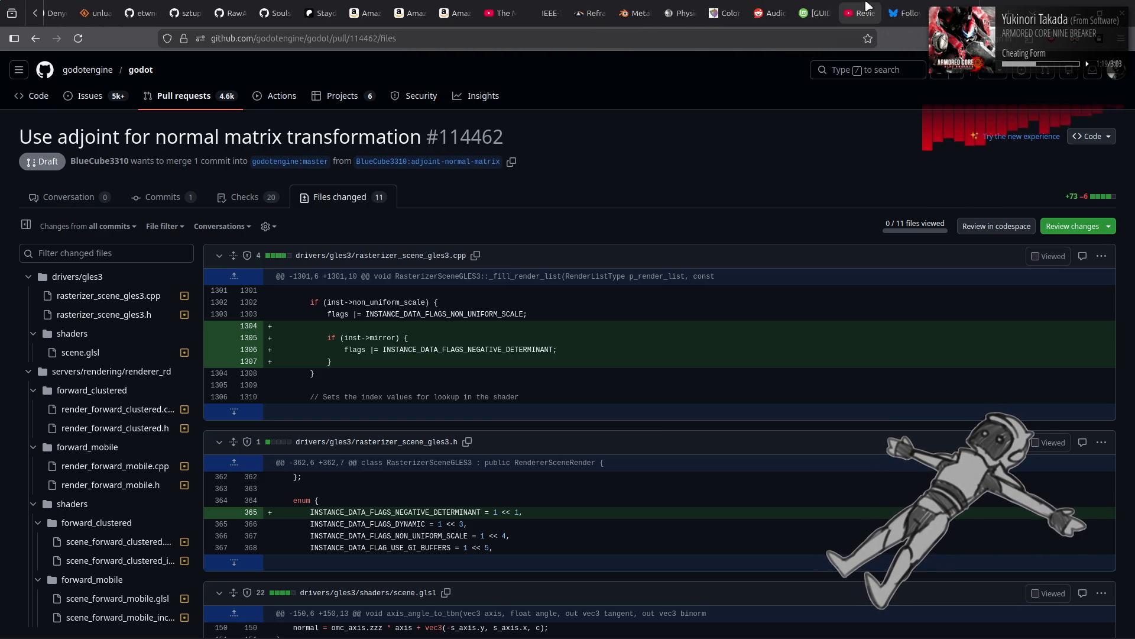
{"action": "scroll", "coordinate": [867, 8], "scroll_direction": "down", "scroll_amount": 3}
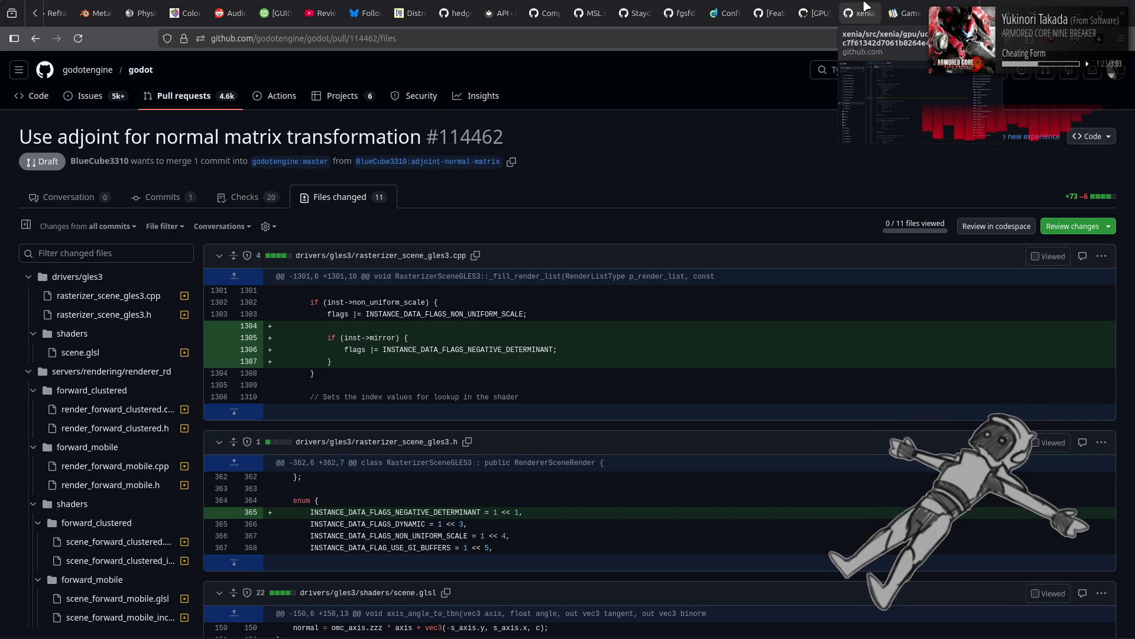
{"action": "left_click", "coordinate": [816, 11]}
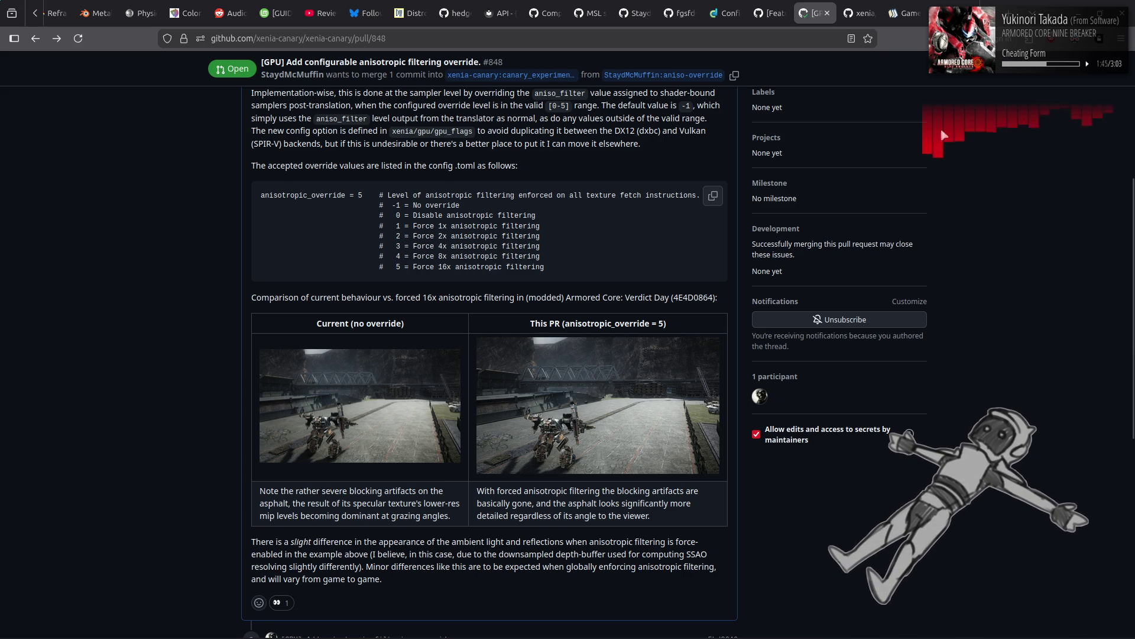
Step: Read xenia-canary PR #848's anisotropic_override comparison and close the xenia ucode.h tab
{"action": "scroll", "coordinate": [844, 5], "scroll_direction": "down", "scroll_amount": 3}
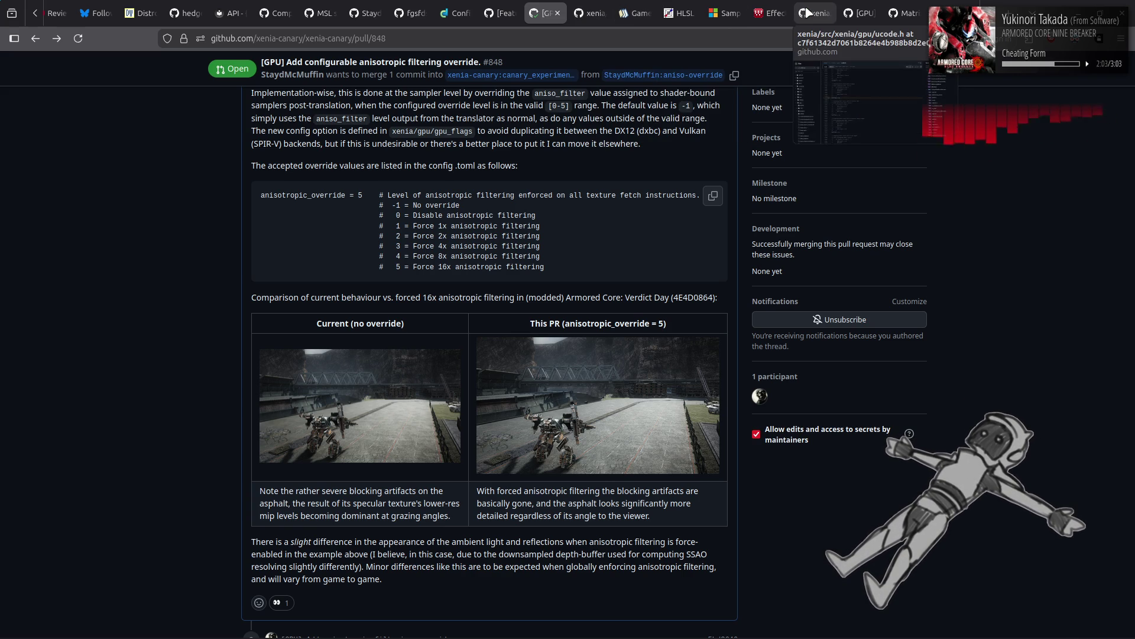
{"action": "middle_click", "coordinate": [810, 12]}
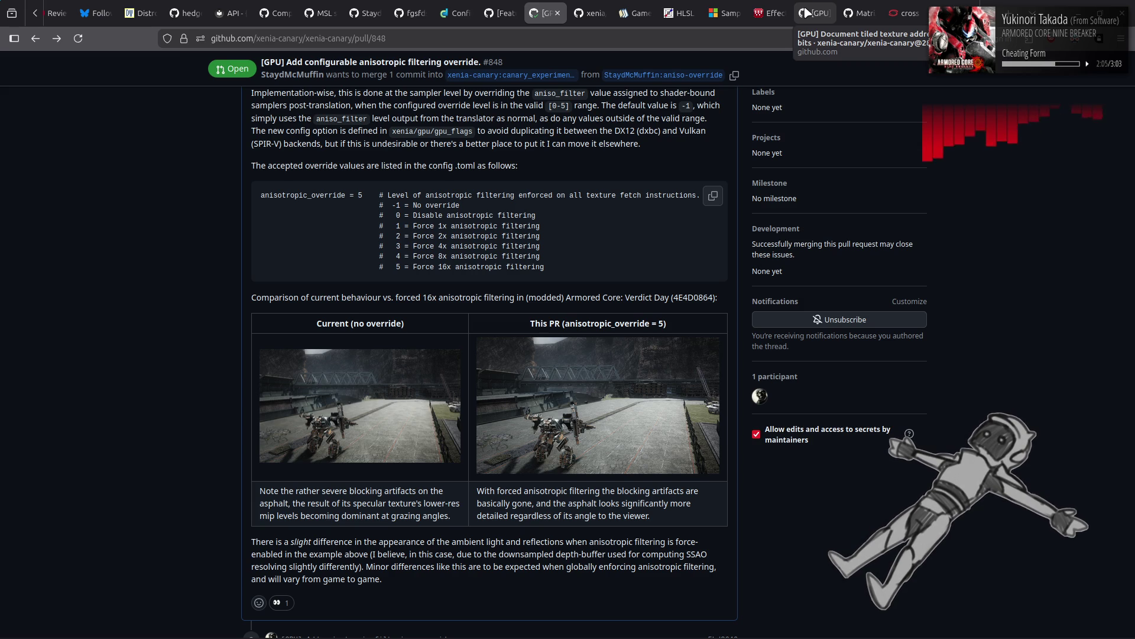
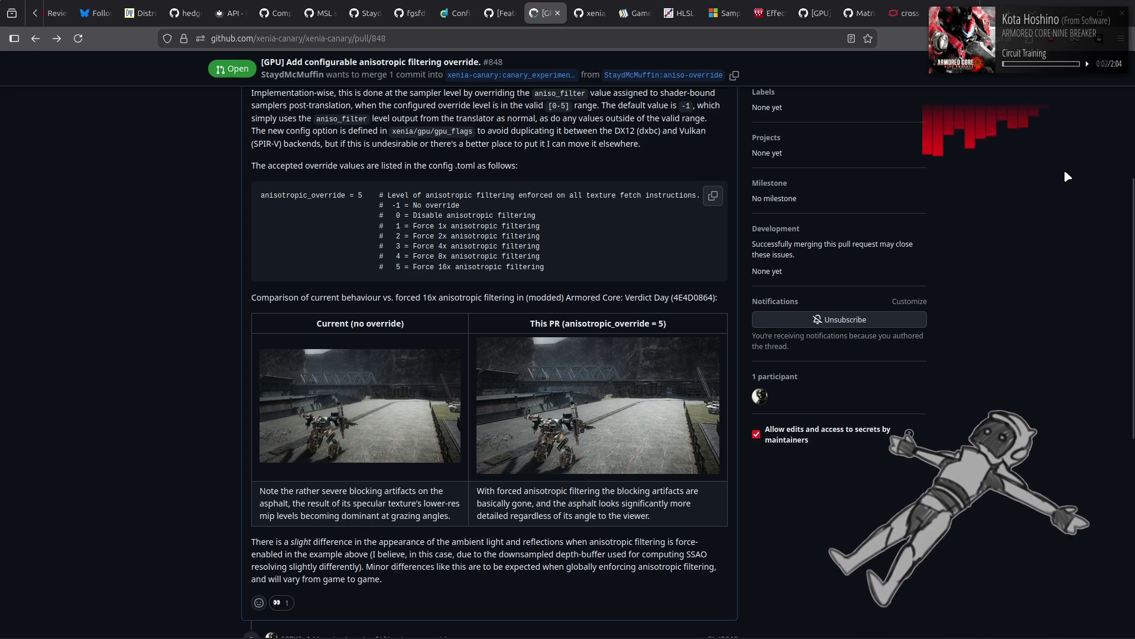
Step: Minimize Firefox and close the Downloads, 4.5 Stable and Citron Nemo windows
{"action": "left_click", "coordinate": [1078, 8]}
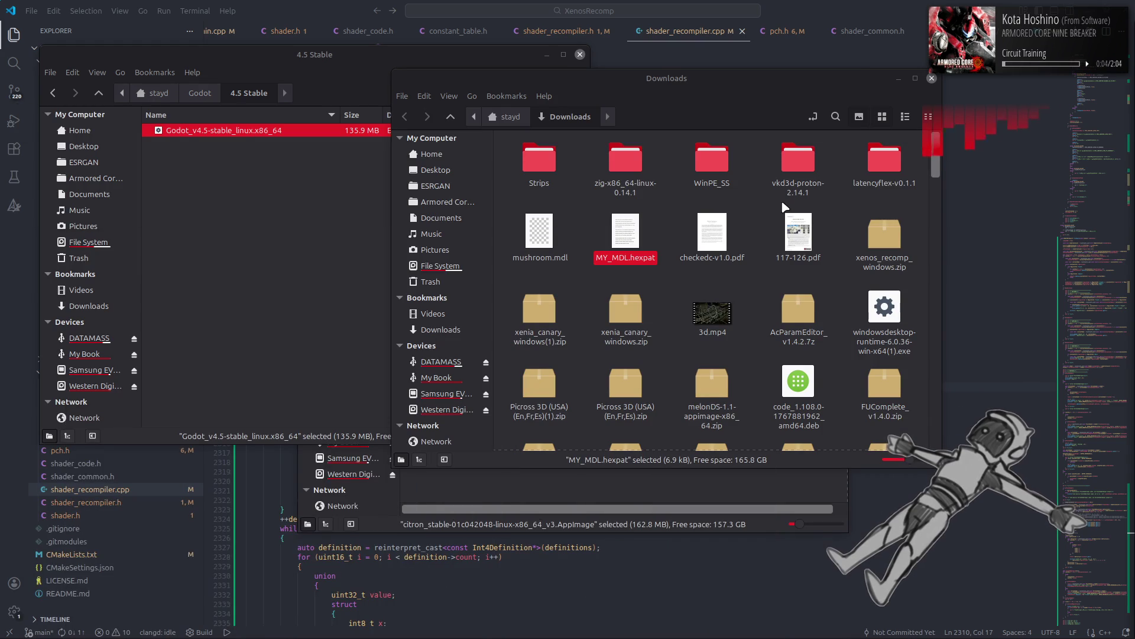
{"action": "left_click", "coordinate": [933, 79]}
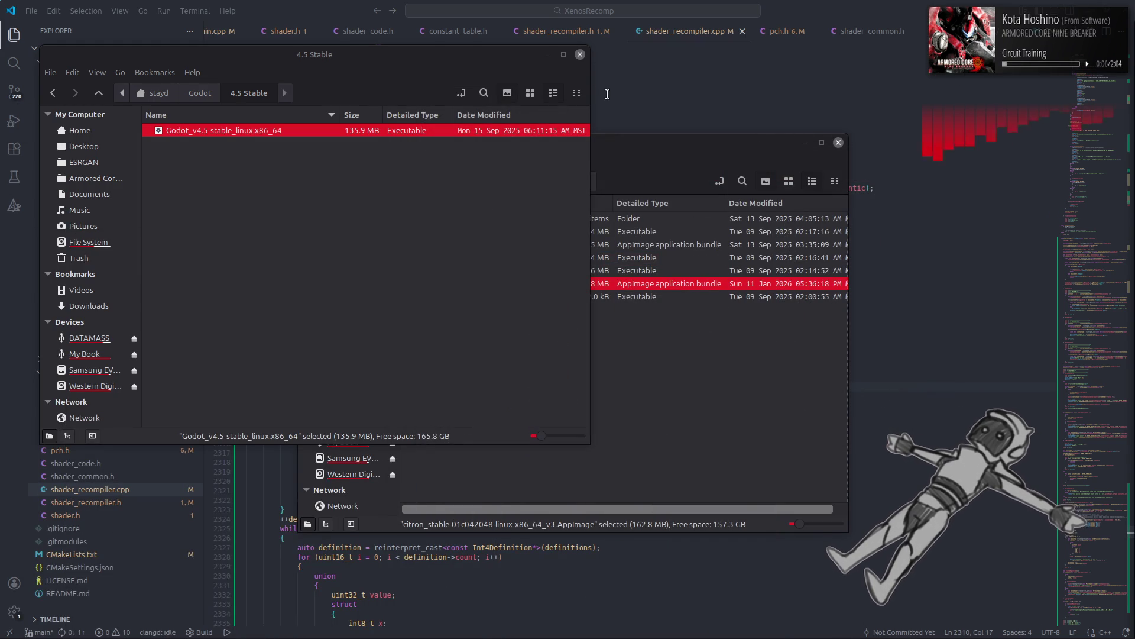
{"action": "left_click", "coordinate": [580, 55]}
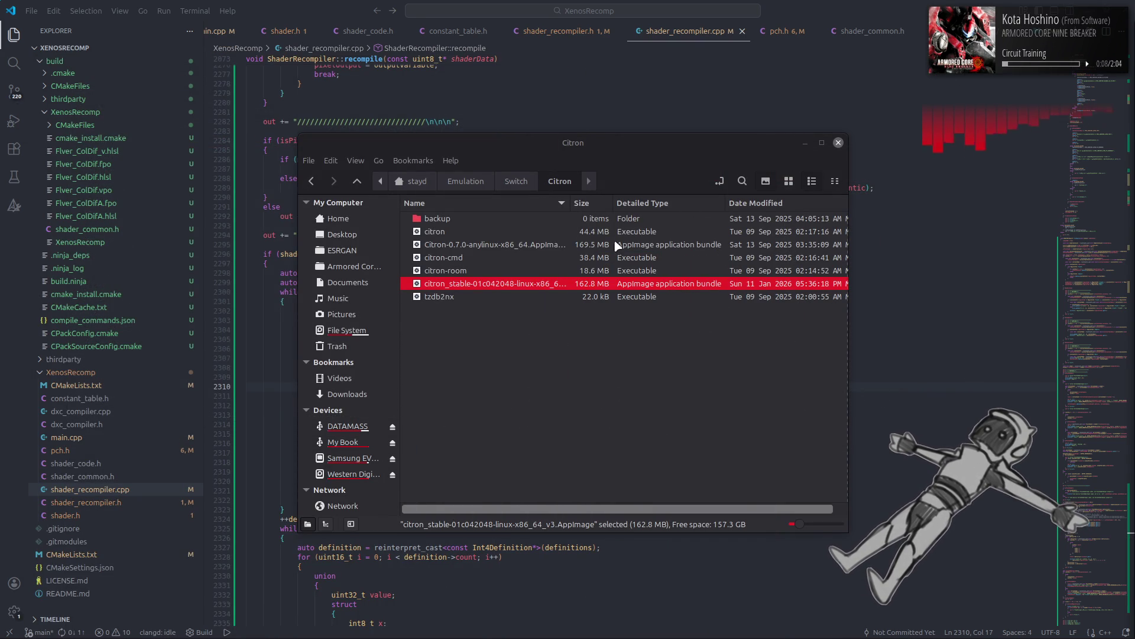
{"action": "left_click", "coordinate": [838, 143]}
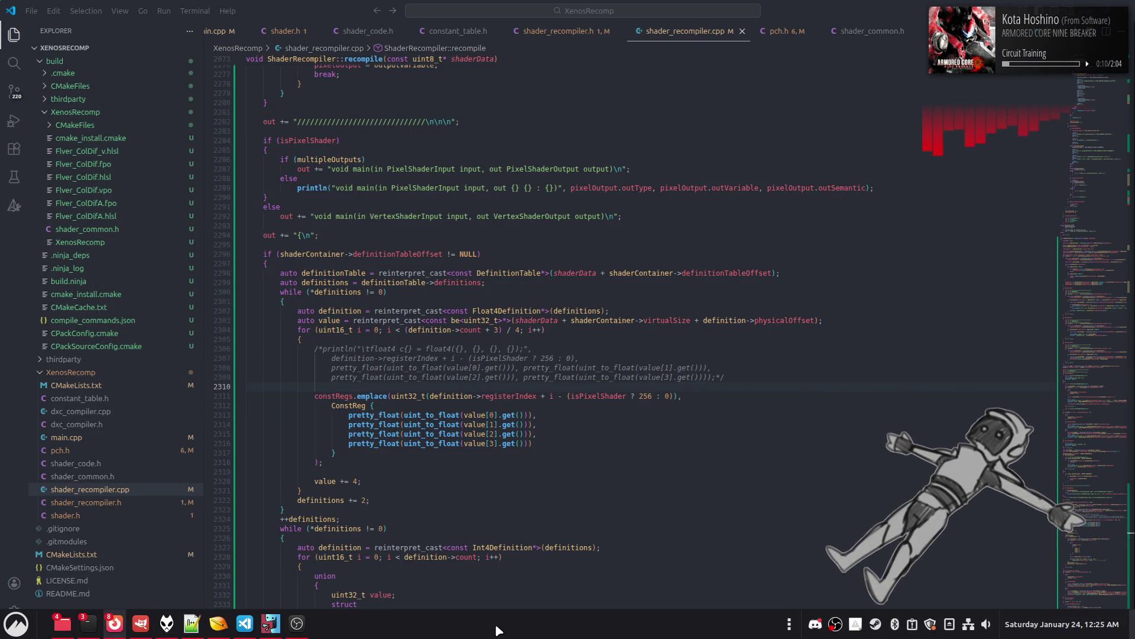
Step: Run the XenosRecomp build task with Ctrl+Shift+B and dismiss the finished output
{"action": "left_click", "coordinate": [673, 425]}
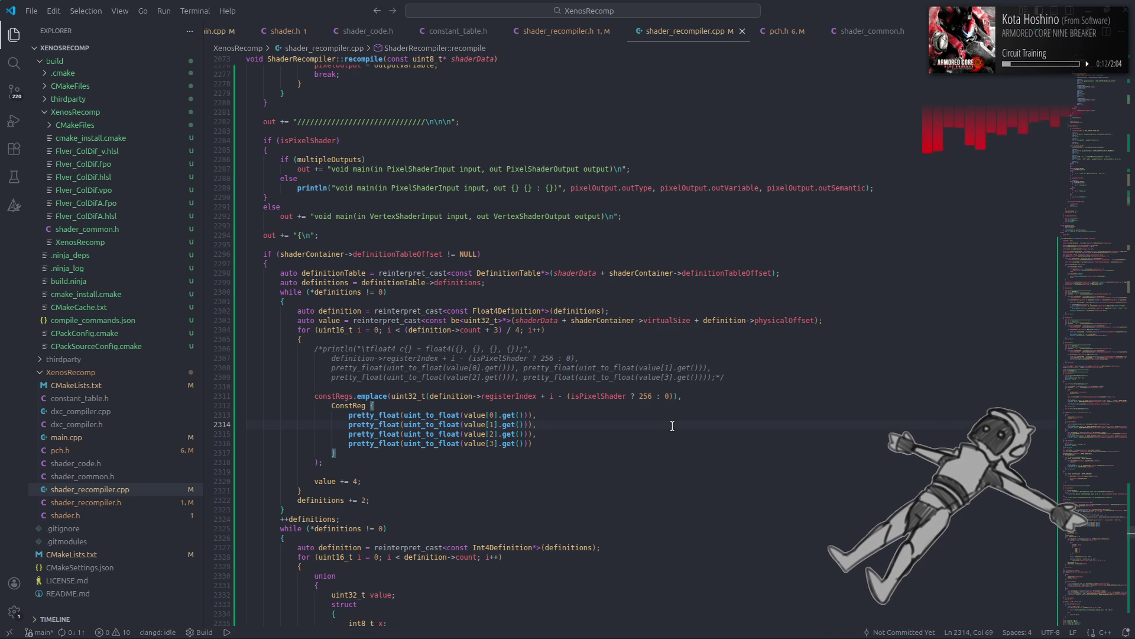
{"action": "key", "text": "ctrl+shift+b"}
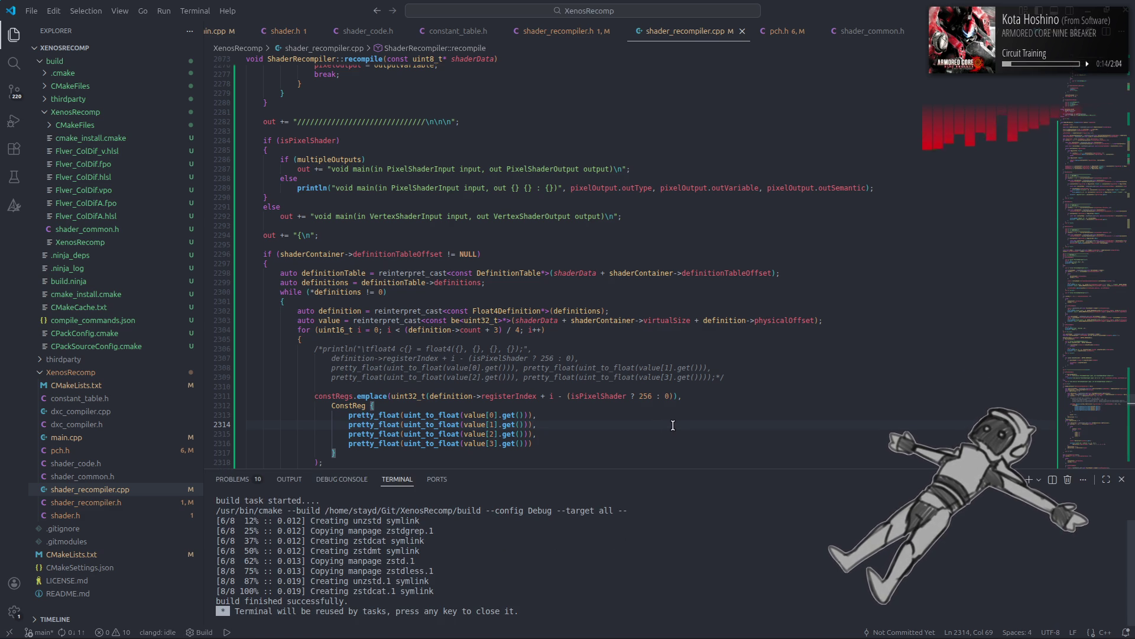
{"action": "key", "text": "Escape"}
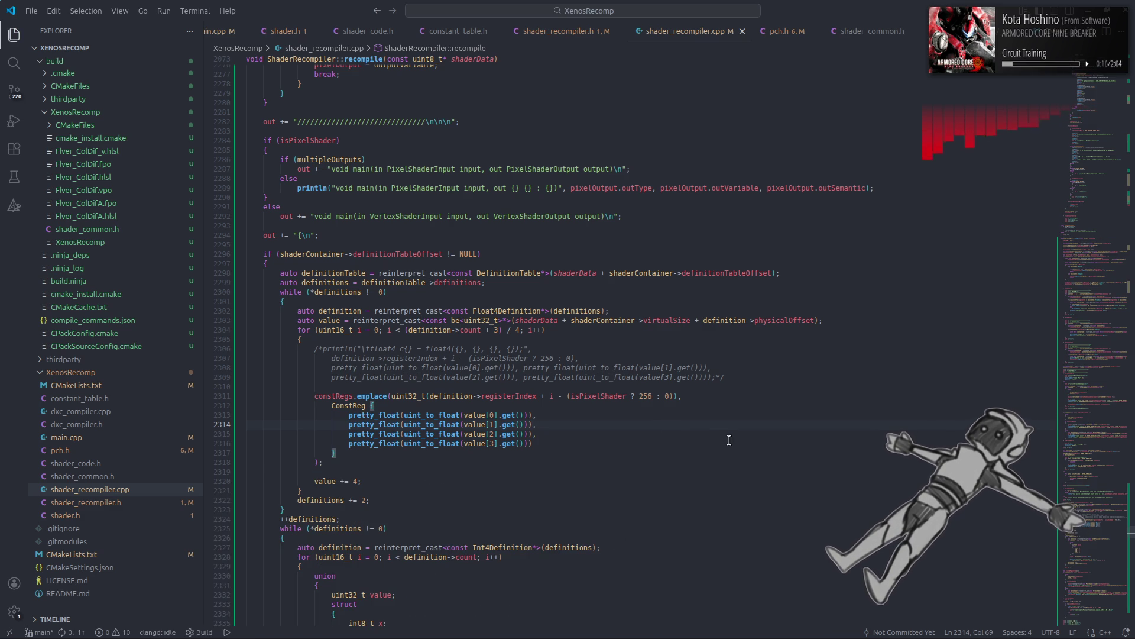
{"action": "mouse_move", "coordinate": [696, 637]}
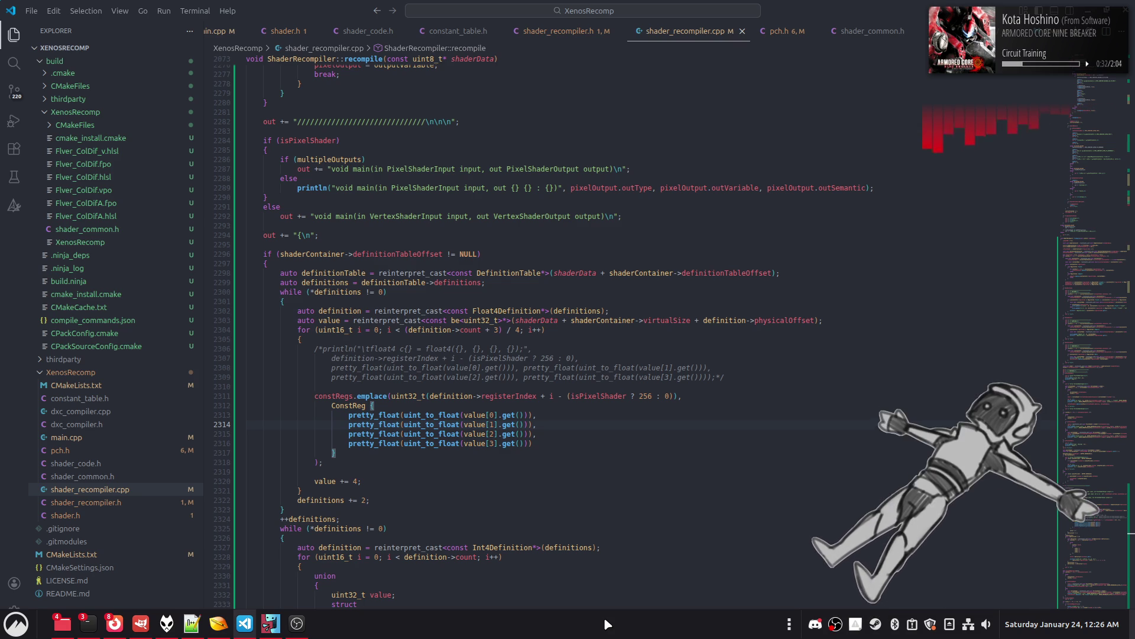
Step: Check lines 2317–2318 of shader_recompiler.cpp, then move to the Notepad++ desktop
{"action": "left_click", "coordinate": [431, 463]}
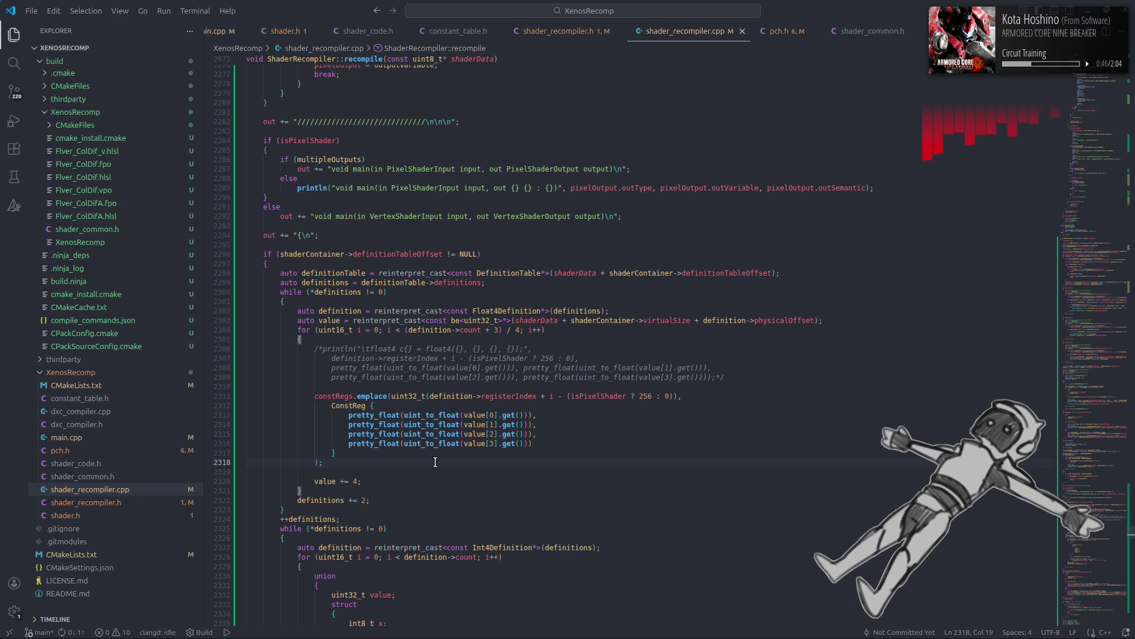
{"action": "left_click", "coordinate": [470, 451]}
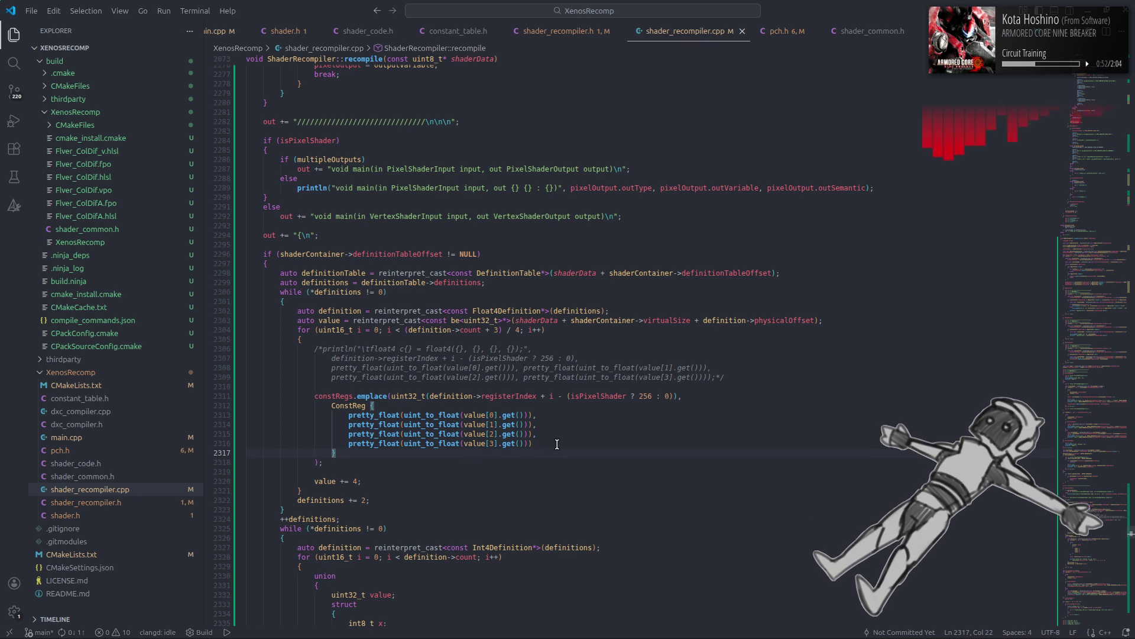
{"action": "left_click", "coordinate": [595, 461]}
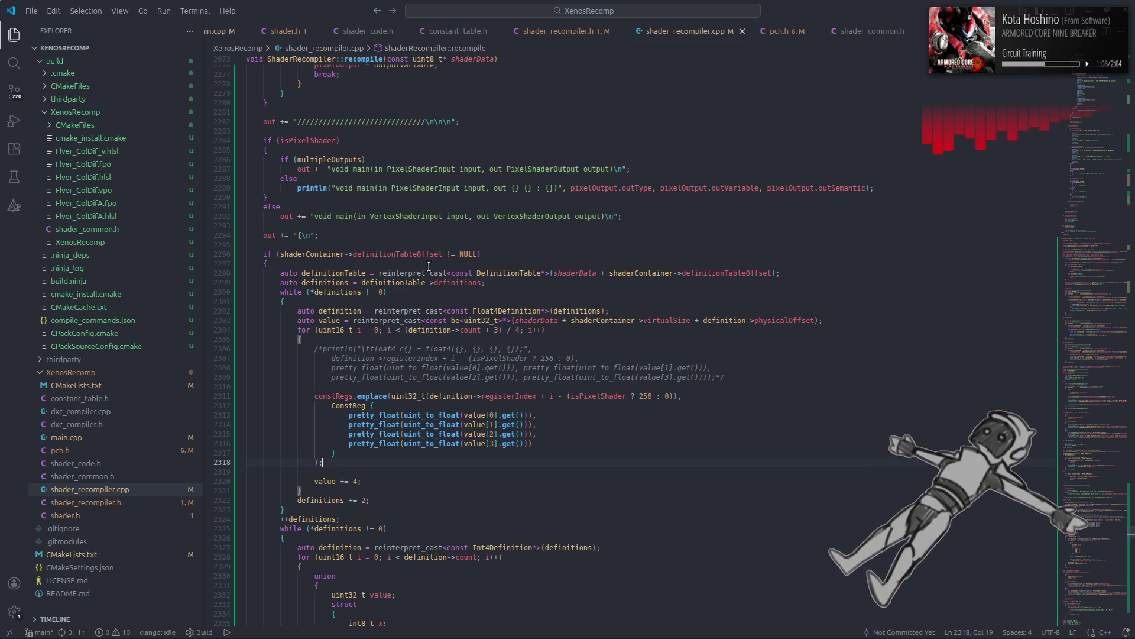
{"action": "mouse_move", "coordinate": [430, 255]}
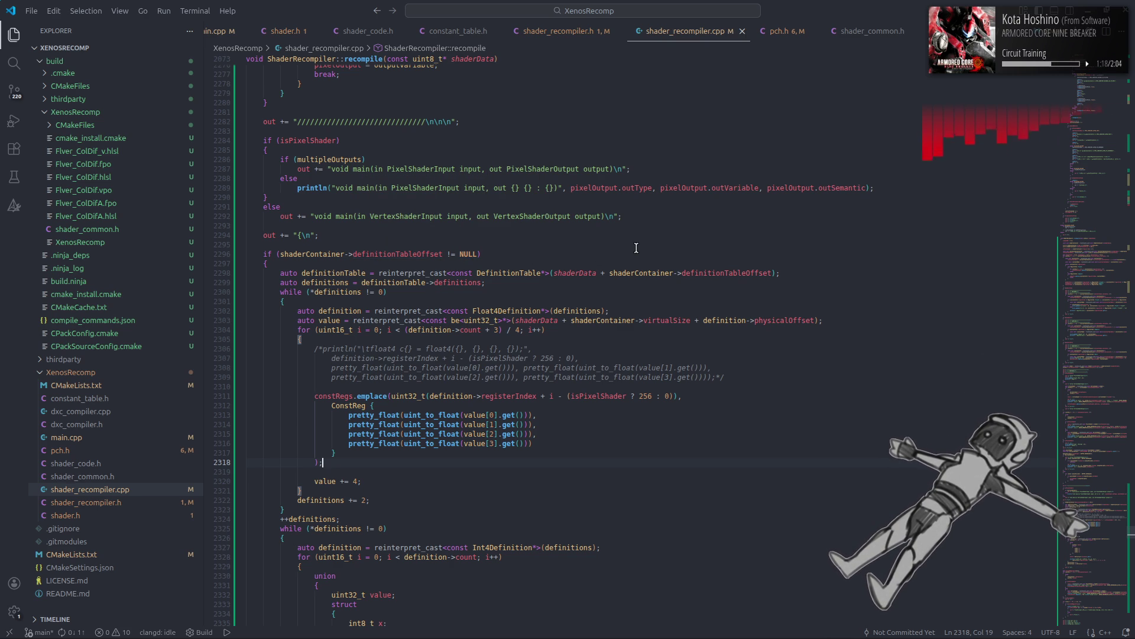
{"action": "key", "text": "ctrl+alt+Right"}
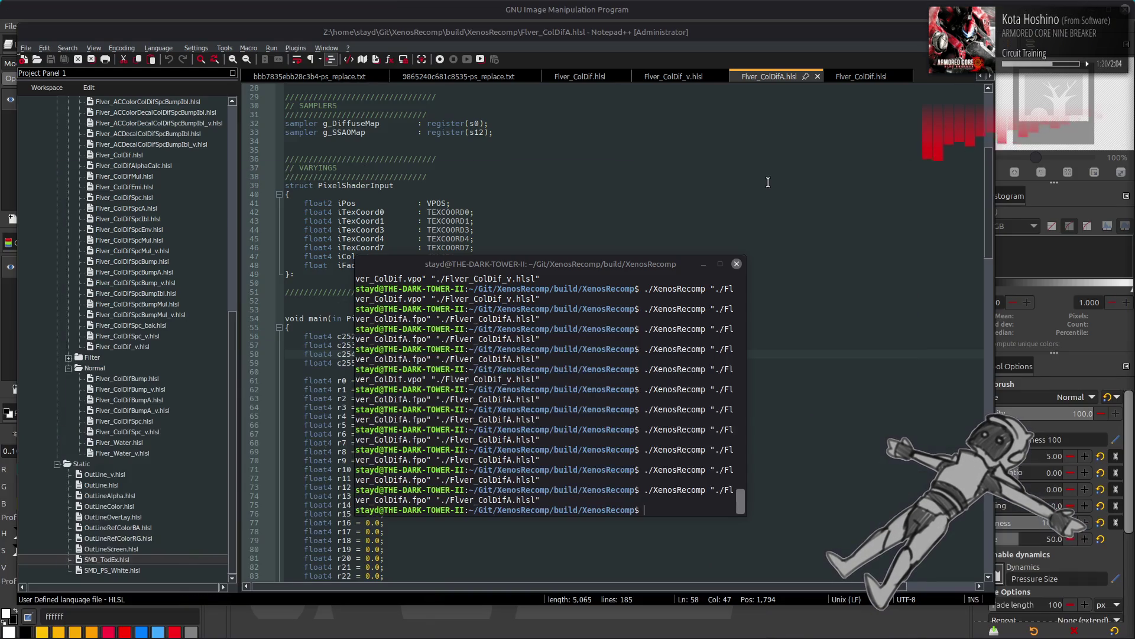
Step: Raise Notepad++ over the terminal and read Flver_ColDifA.hlsl down to lines 81–82
{"action": "left_click", "coordinate": [768, 180]}
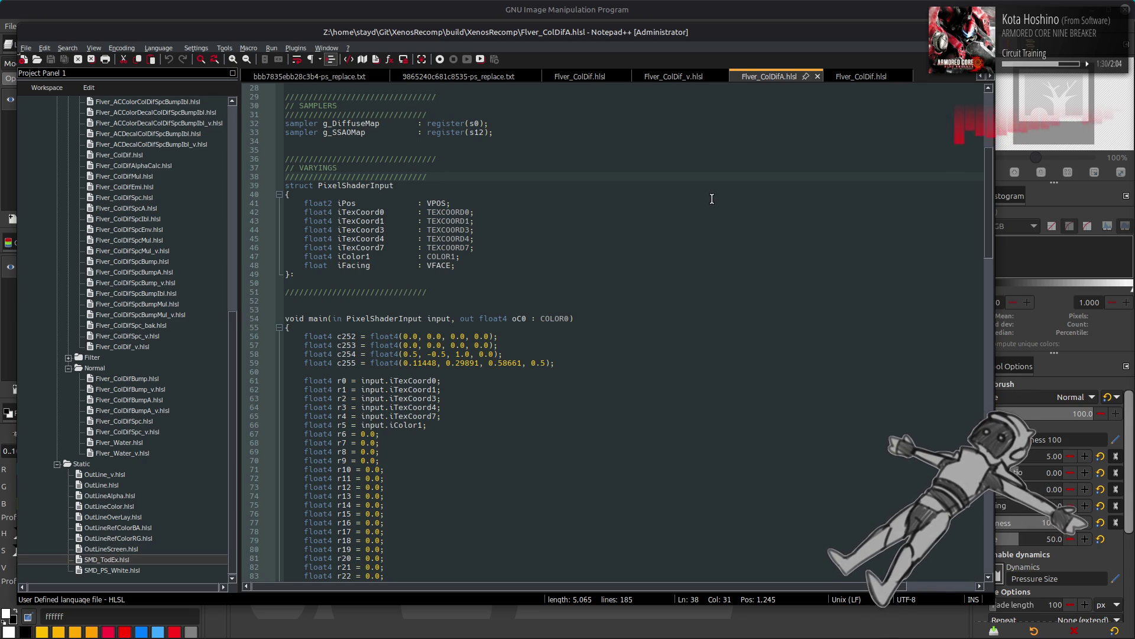
{"action": "scroll", "coordinate": [712, 199], "scroll_direction": "up", "scroll_amount": 9}
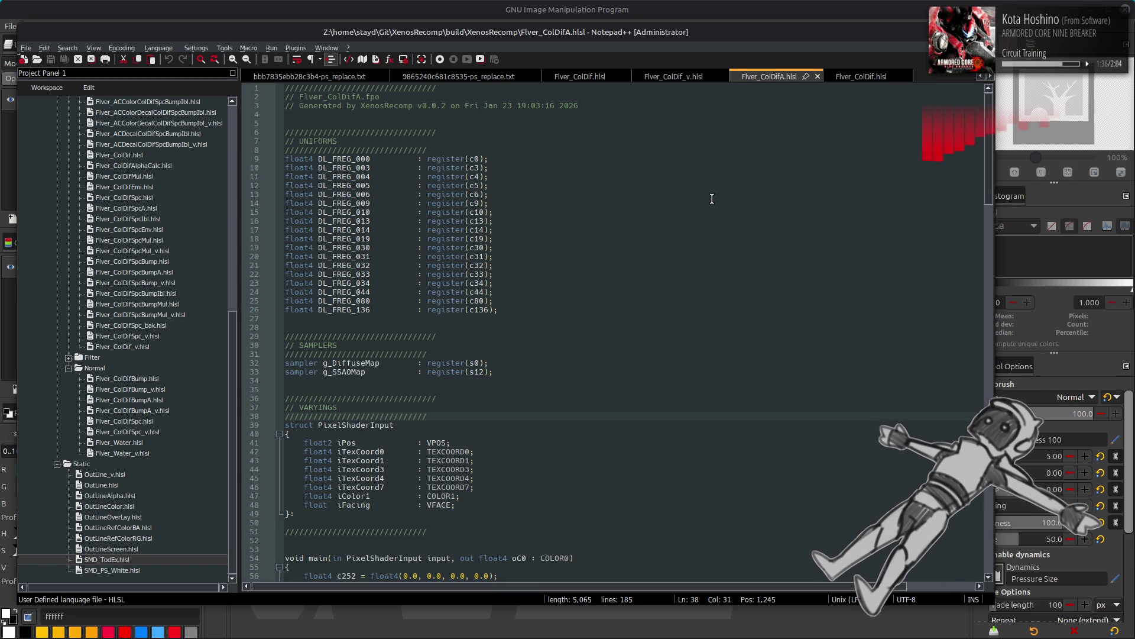
{"action": "scroll", "coordinate": [712, 198], "scroll_direction": "down", "scroll_amount": 4}
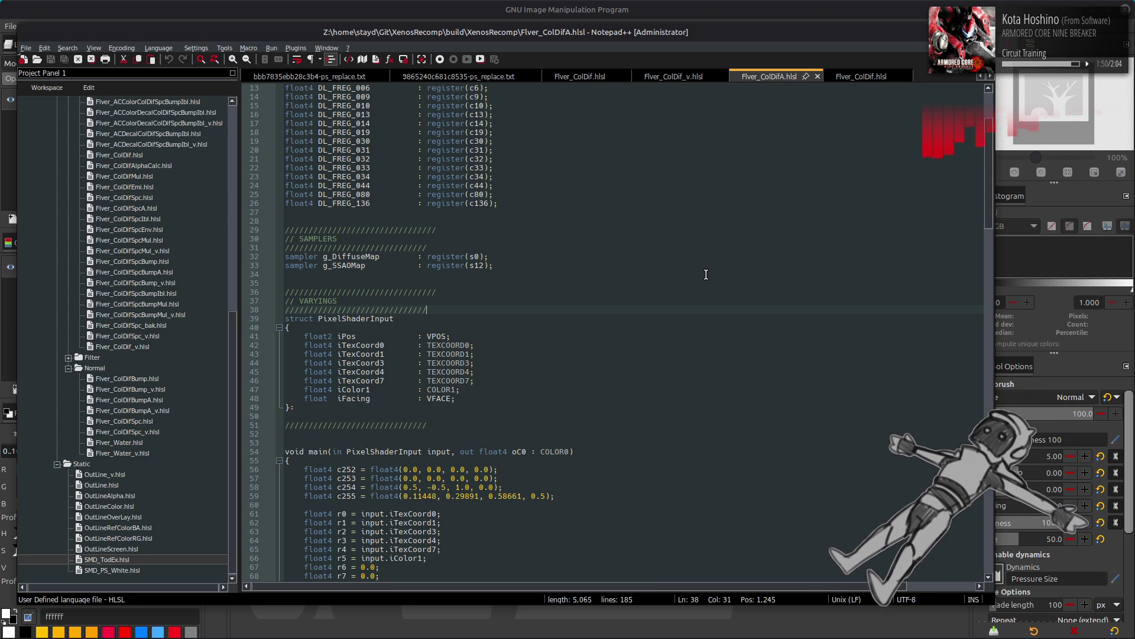
{"action": "scroll", "coordinate": [706, 274], "scroll_direction": "down", "scroll_amount": 3}
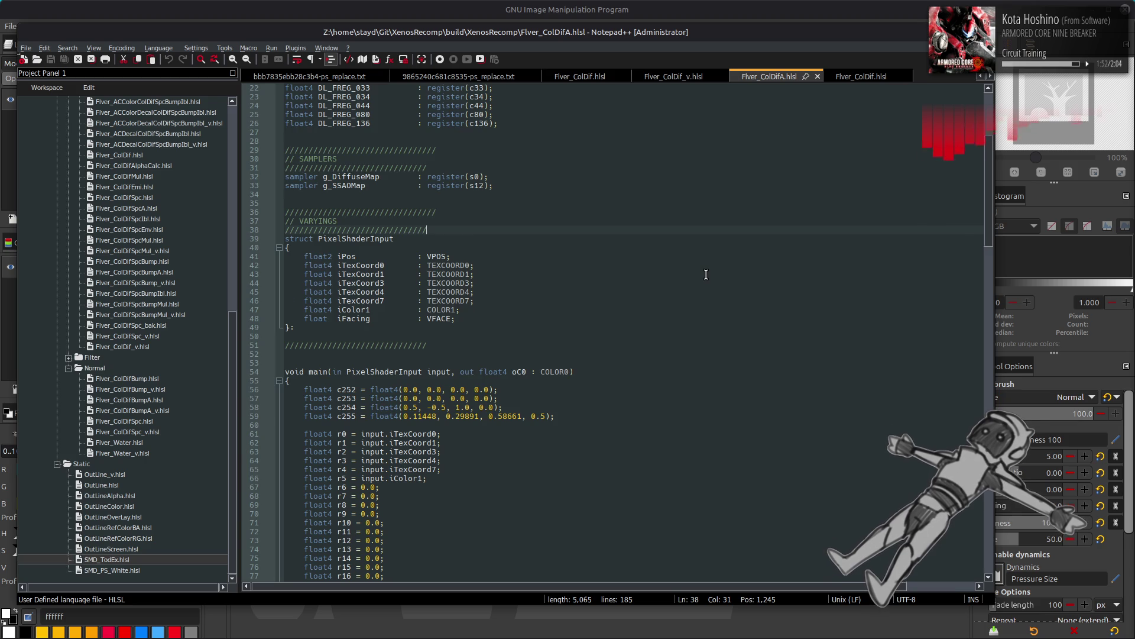
{"action": "scroll", "coordinate": [706, 275], "scroll_direction": "down", "scroll_amount": 3}
{"action": "scroll", "coordinate": [708, 276], "scroll_direction": "down", "scroll_amount": 2}
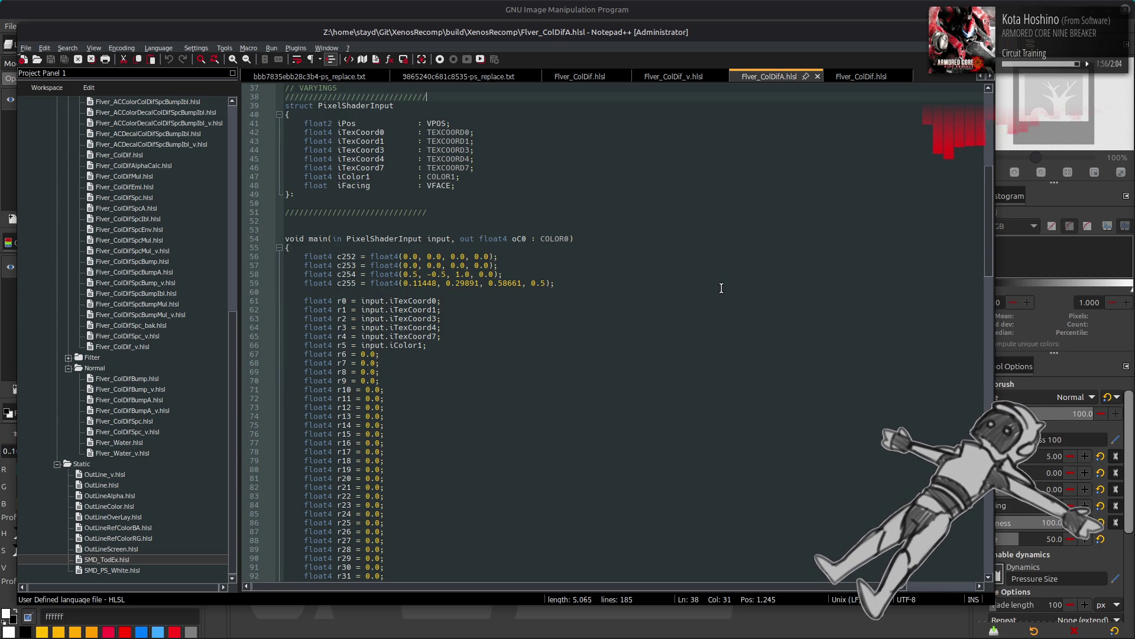
{"action": "scroll", "coordinate": [720, 286], "scroll_direction": "down", "scroll_amount": 3}
{"action": "scroll", "coordinate": [715, 288], "scroll_direction": "down", "scroll_amount": 4}
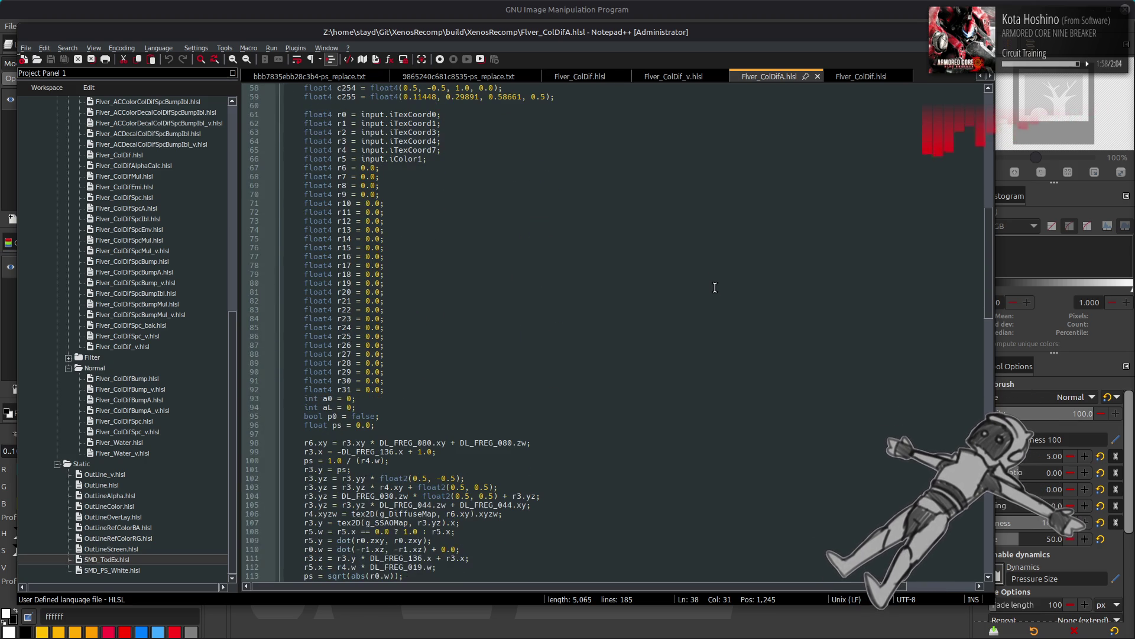
{"action": "left_click", "coordinate": [715, 288]}
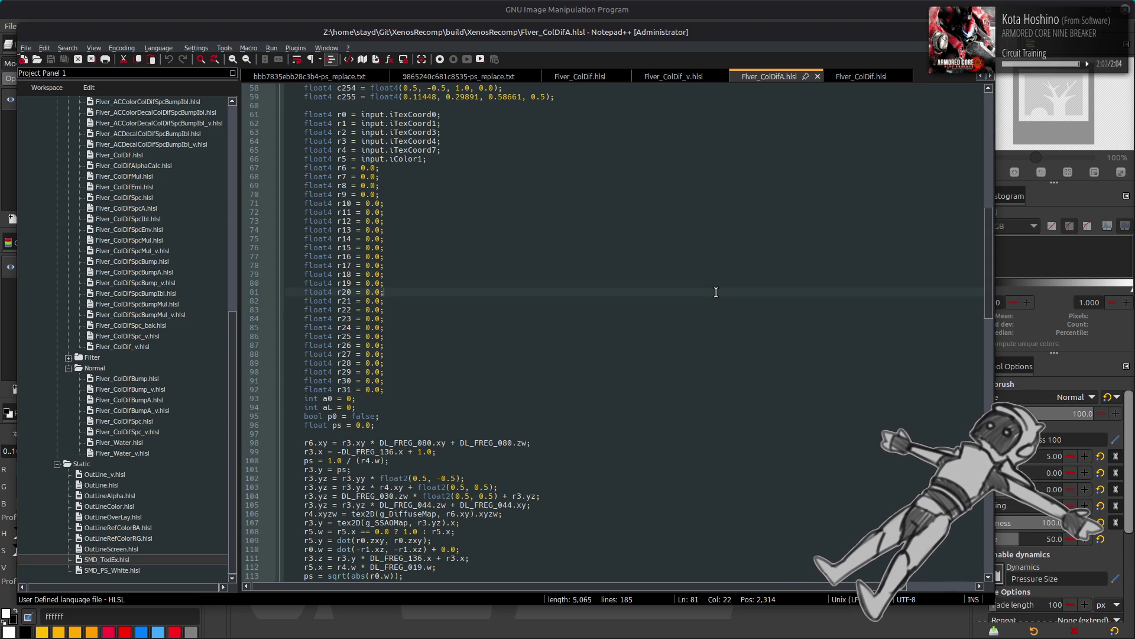
{"action": "left_click", "coordinate": [720, 301]}
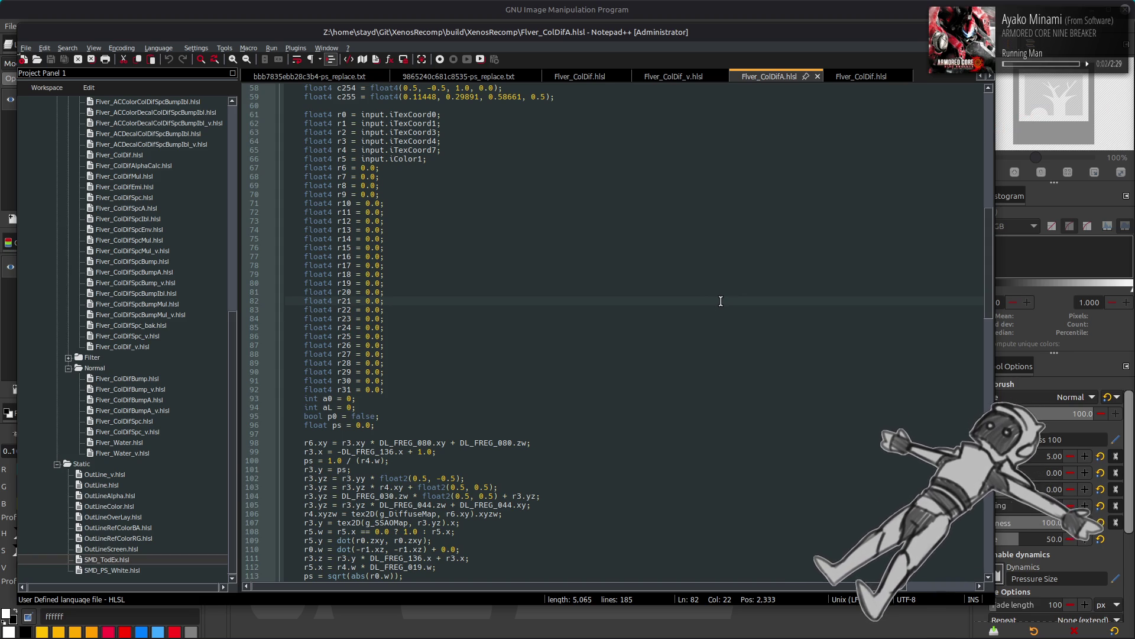
Step: Read the rest of Flver_ColDifA.hlsl, then switch to the hand-written Flver_ColDif.hlsl
{"action": "scroll", "coordinate": [720, 301], "scroll_direction": "down", "scroll_amount": 3}
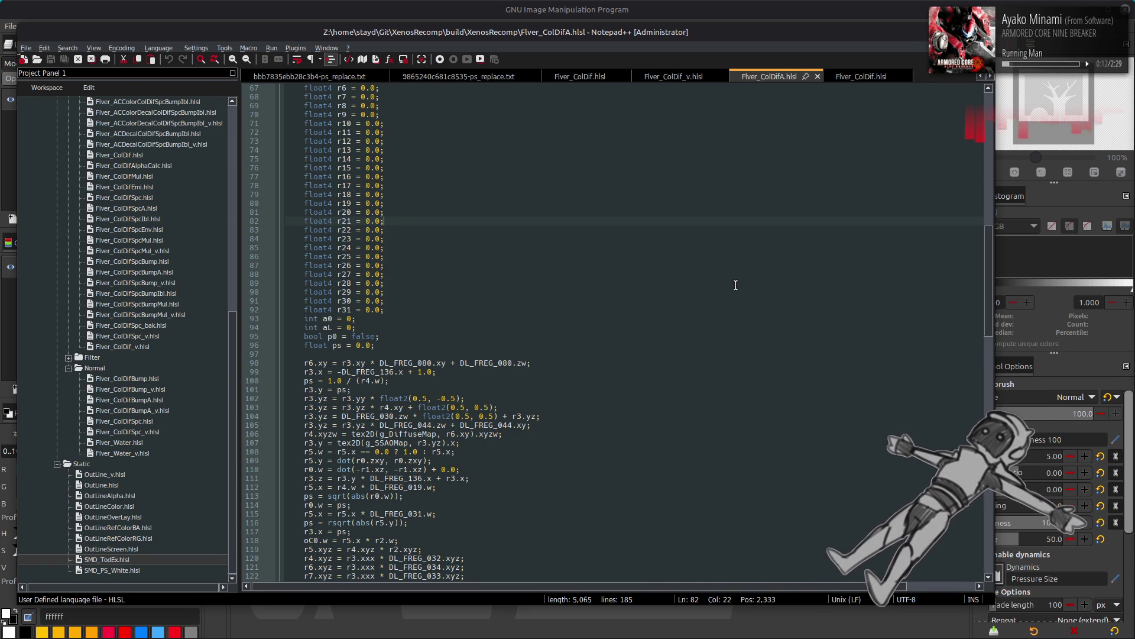
{"action": "scroll", "coordinate": [736, 285], "scroll_direction": "down", "scroll_amount": 9}
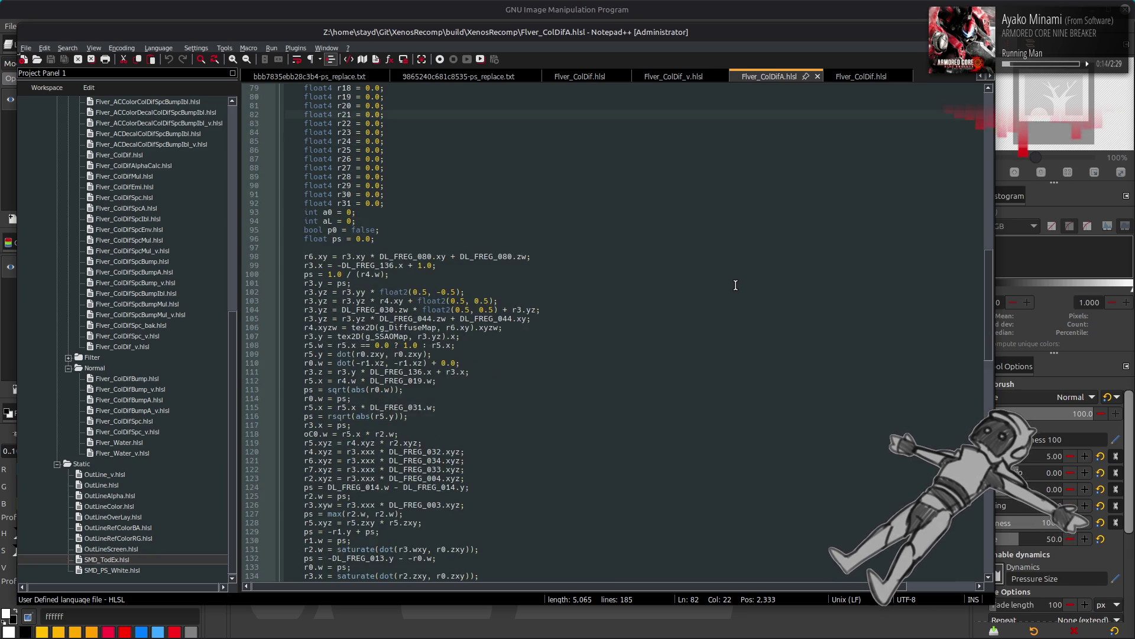
{"action": "scroll", "coordinate": [735, 285], "scroll_direction": "down", "scroll_amount": 5}
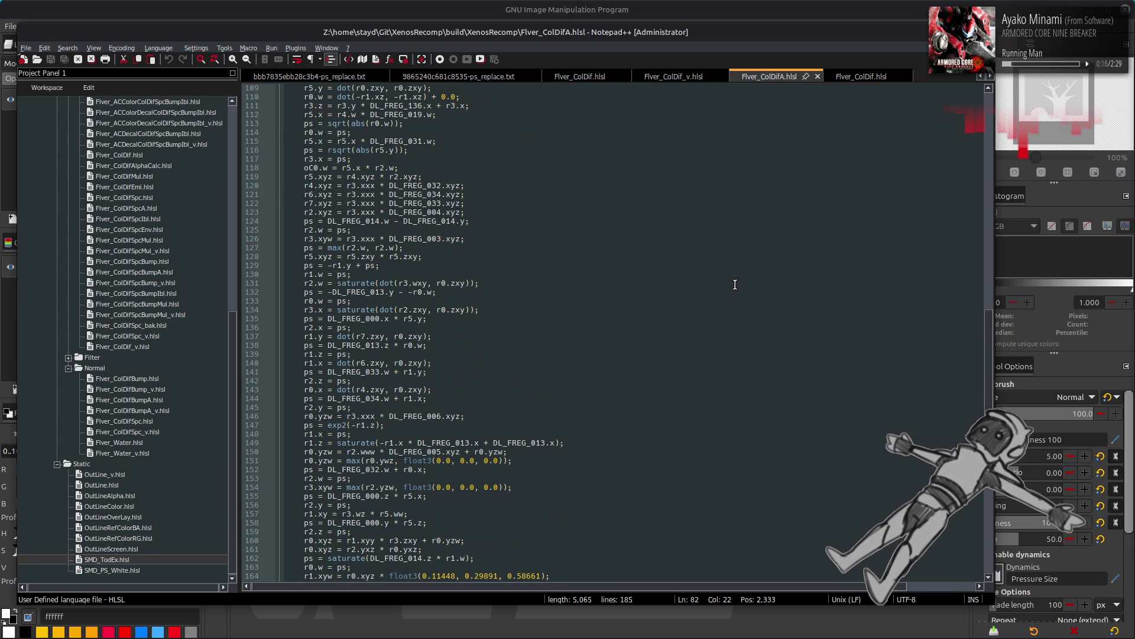
{"action": "scroll", "coordinate": [735, 285], "scroll_direction": "down", "scroll_amount": 3}
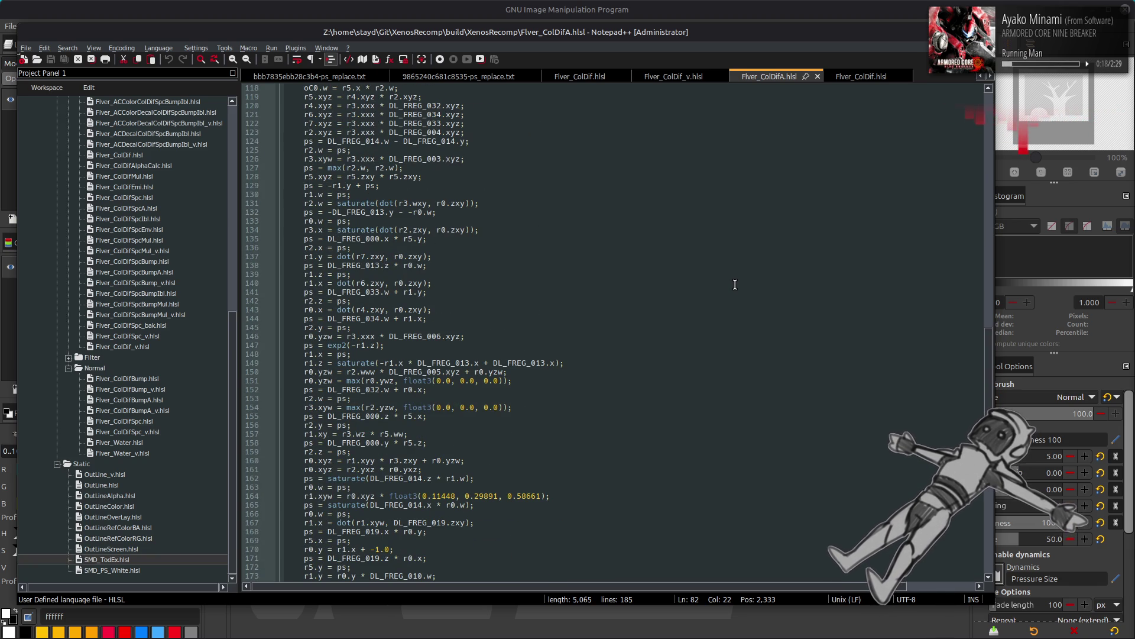
{"action": "scroll", "coordinate": [735, 285], "scroll_direction": "down", "scroll_amount": 3}
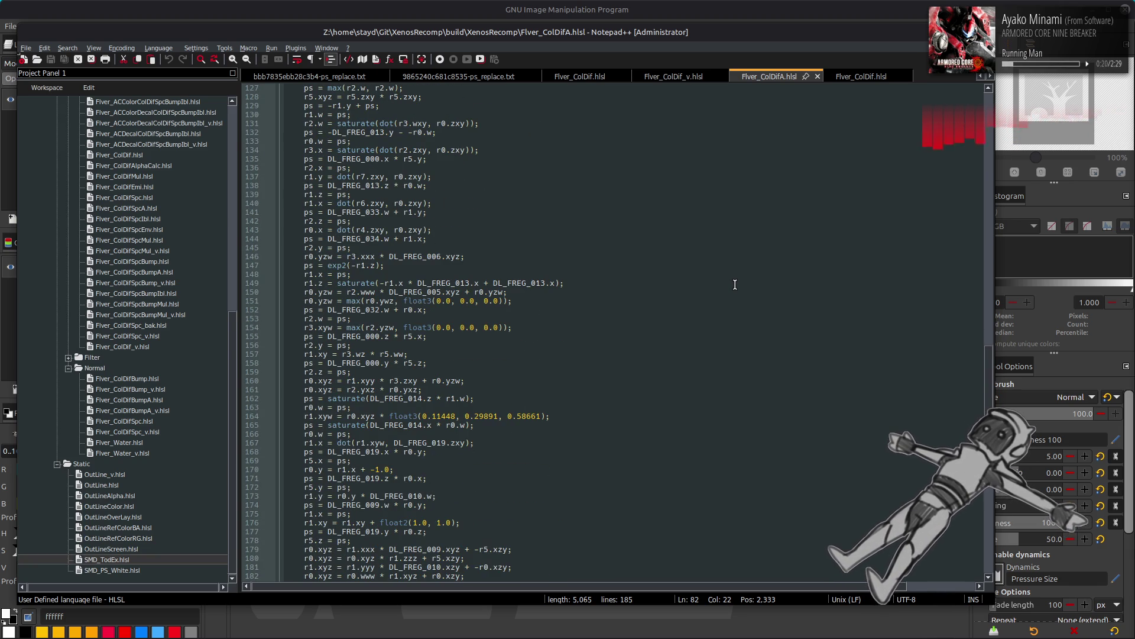
{"action": "scroll", "coordinate": [736, 285], "scroll_direction": "down", "scroll_amount": 3}
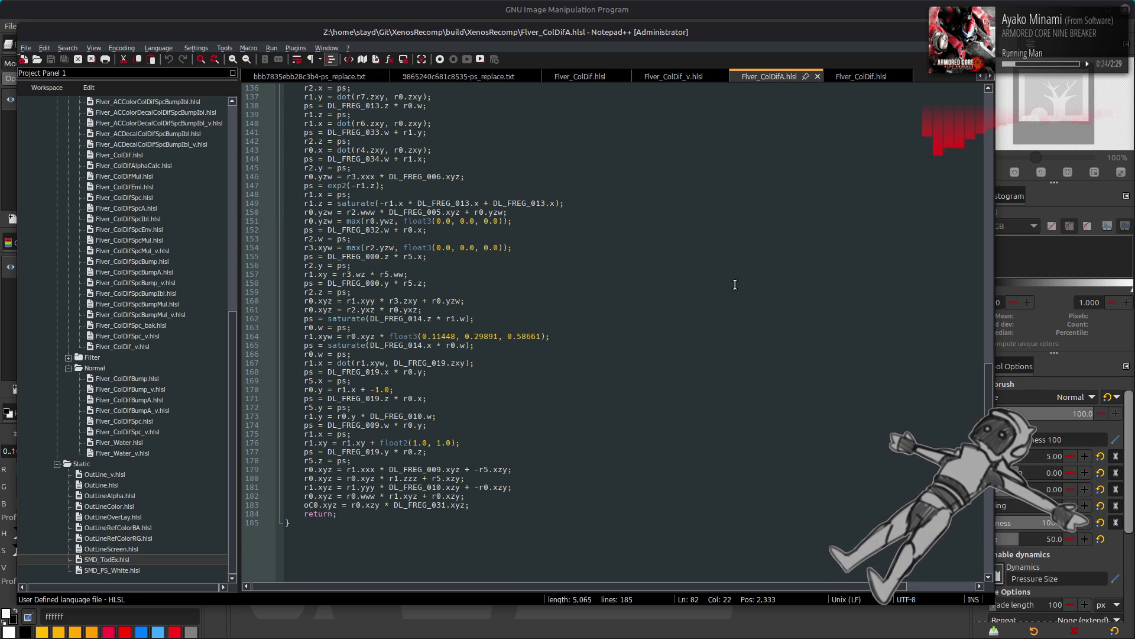
{"action": "scroll", "coordinate": [735, 285], "scroll_direction": "up", "scroll_amount": 3}
{"action": "scroll", "coordinate": [735, 285], "scroll_direction": "up", "scroll_amount": 12}
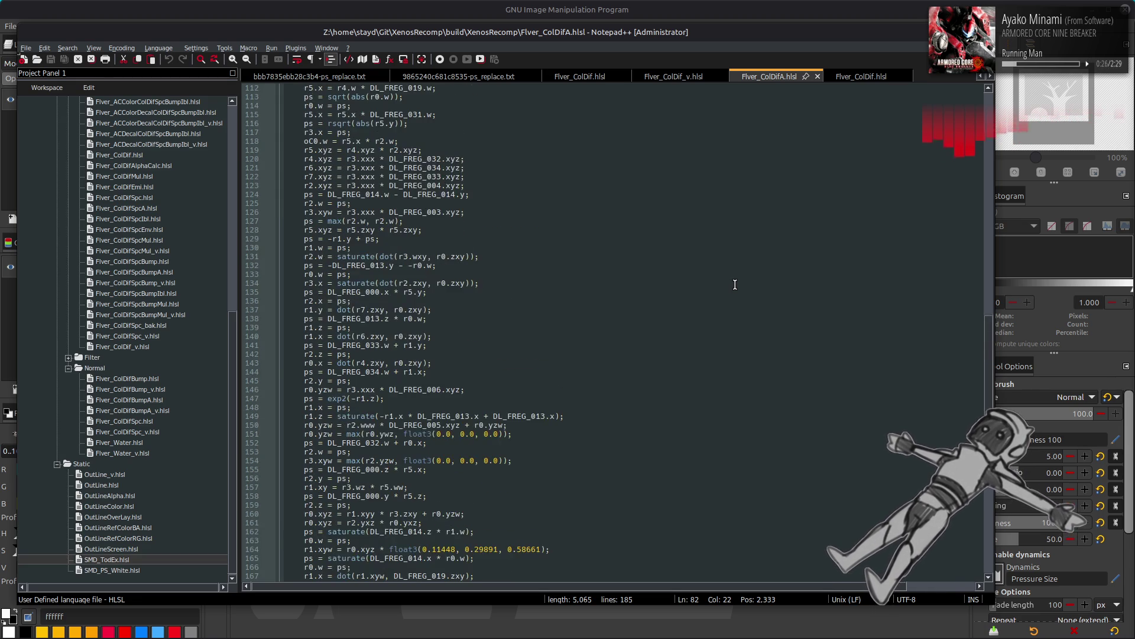
{"action": "left_click", "coordinate": [863, 77]}
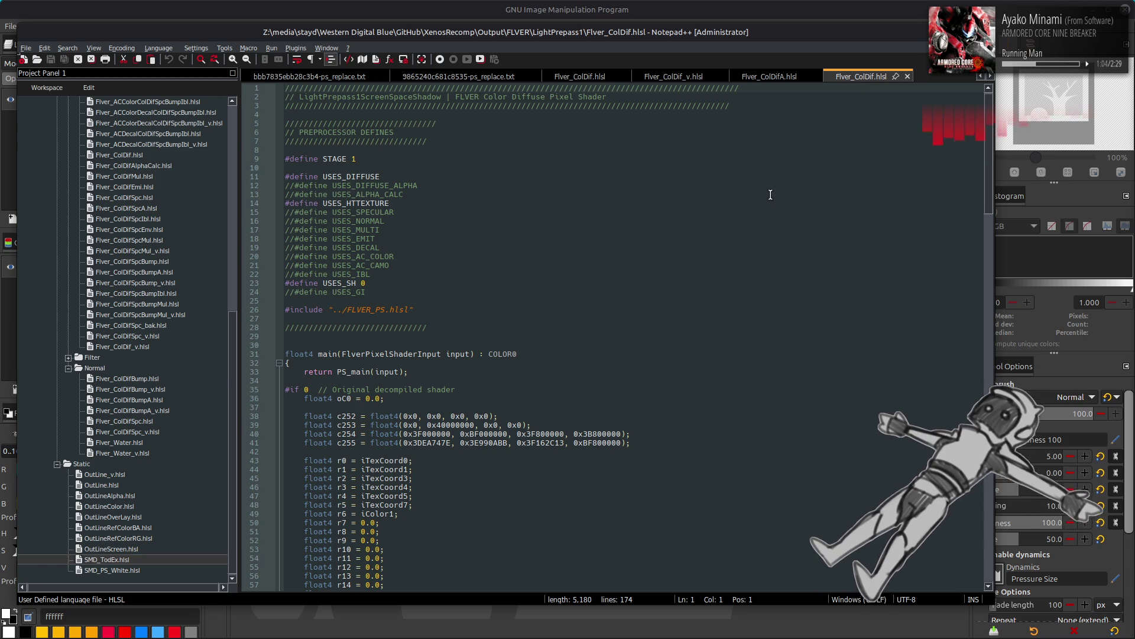
{"action": "left_click", "coordinate": [737, 218]}
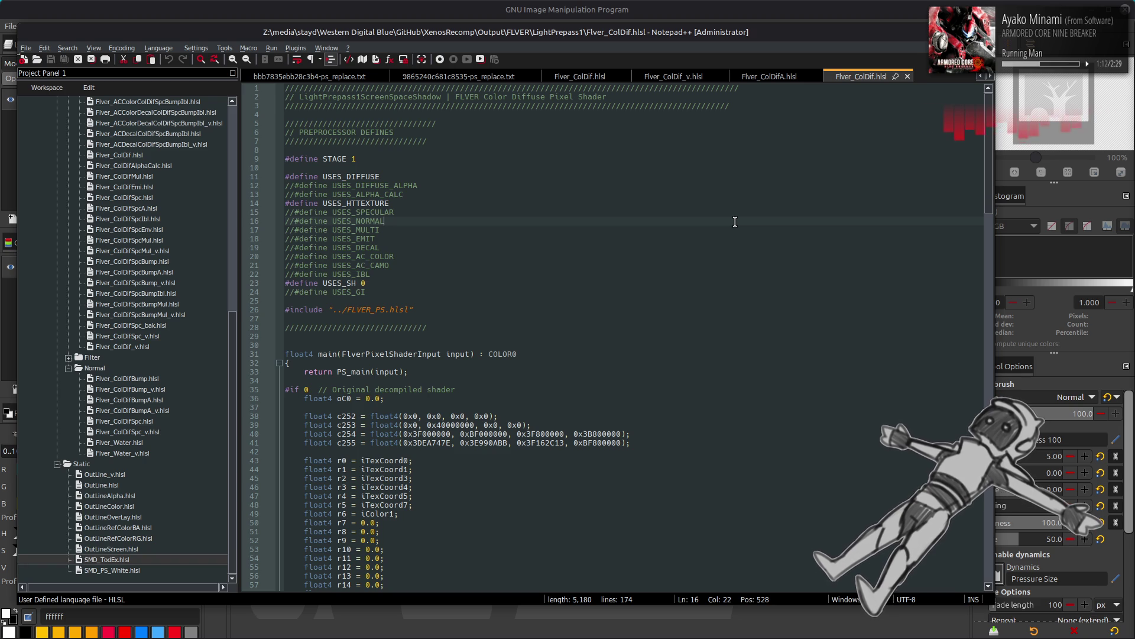
{"action": "left_click", "coordinate": [773, 79]}
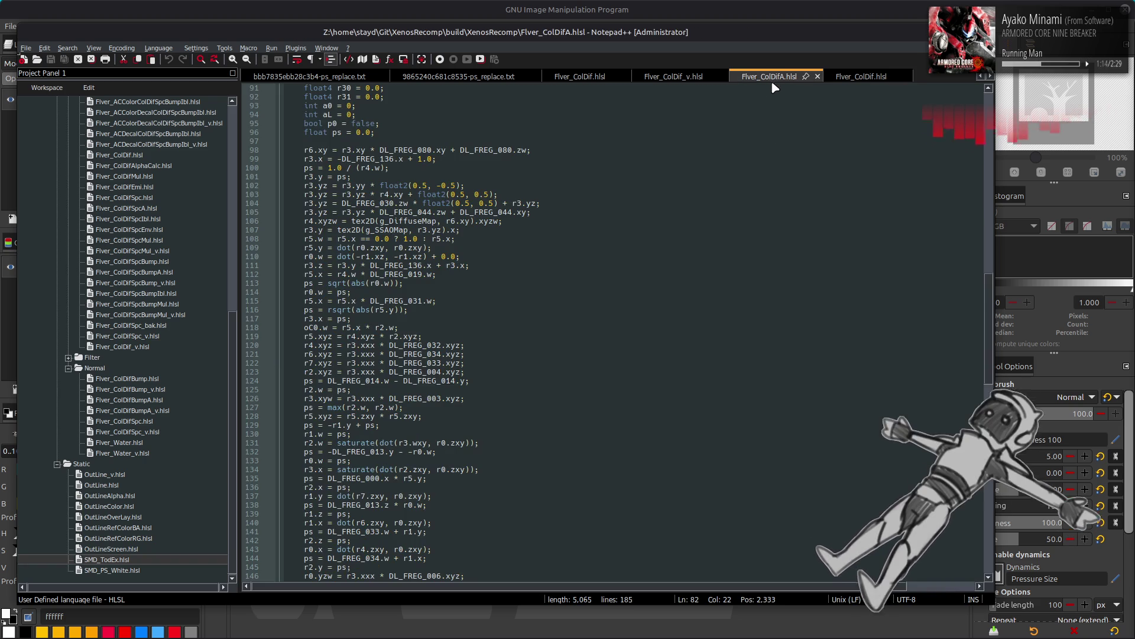
{"action": "scroll", "coordinate": [746, 230], "scroll_direction": "up", "scroll_amount": 8}
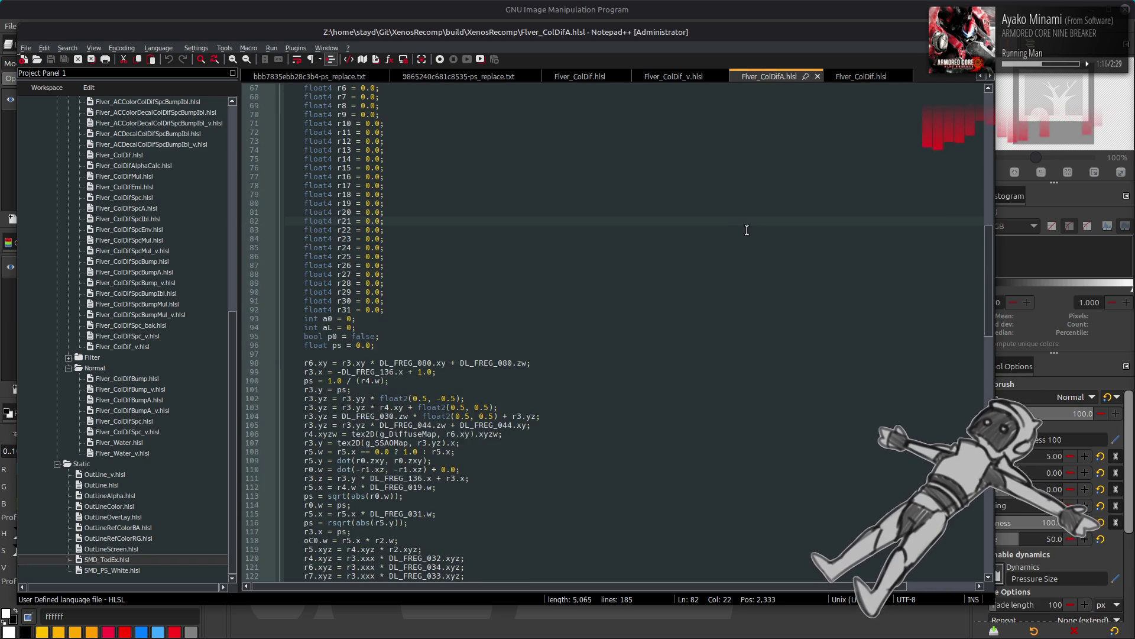
{"action": "scroll", "coordinate": [746, 230], "scroll_direction": "up", "scroll_amount": 11}
{"action": "left_click", "coordinate": [729, 307]}
{"action": "left_click", "coordinate": [741, 296]}
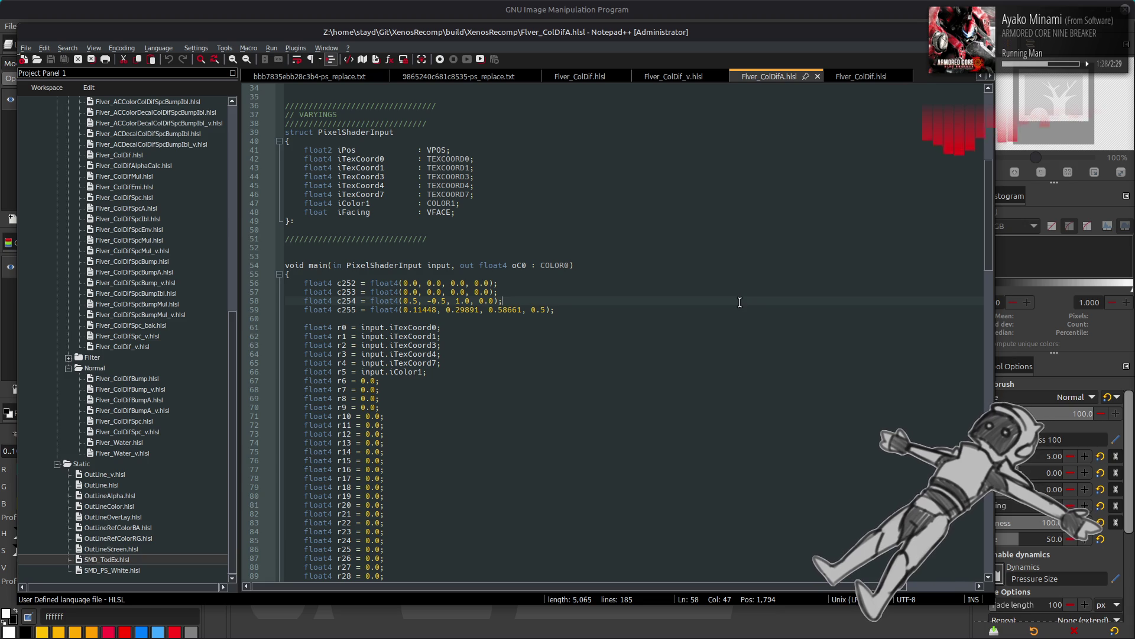
{"action": "left_click", "coordinate": [757, 309]}
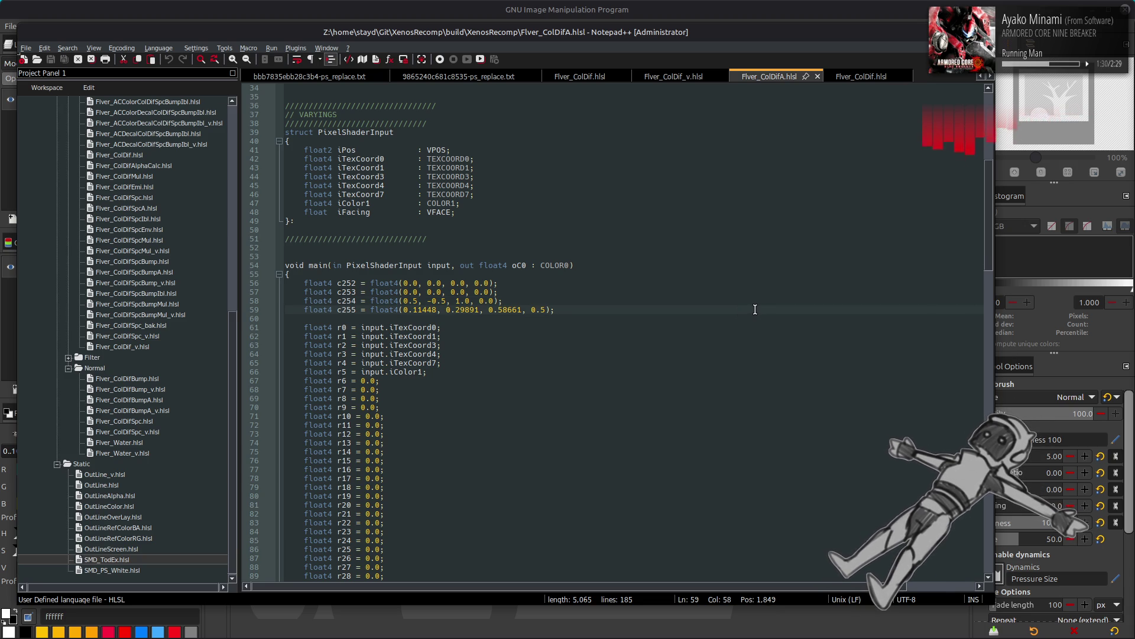
{"action": "scroll", "coordinate": [755, 309], "scroll_direction": "up", "scroll_amount": 10}
{"action": "scroll", "coordinate": [754, 310], "scroll_direction": "up", "scroll_amount": 1}
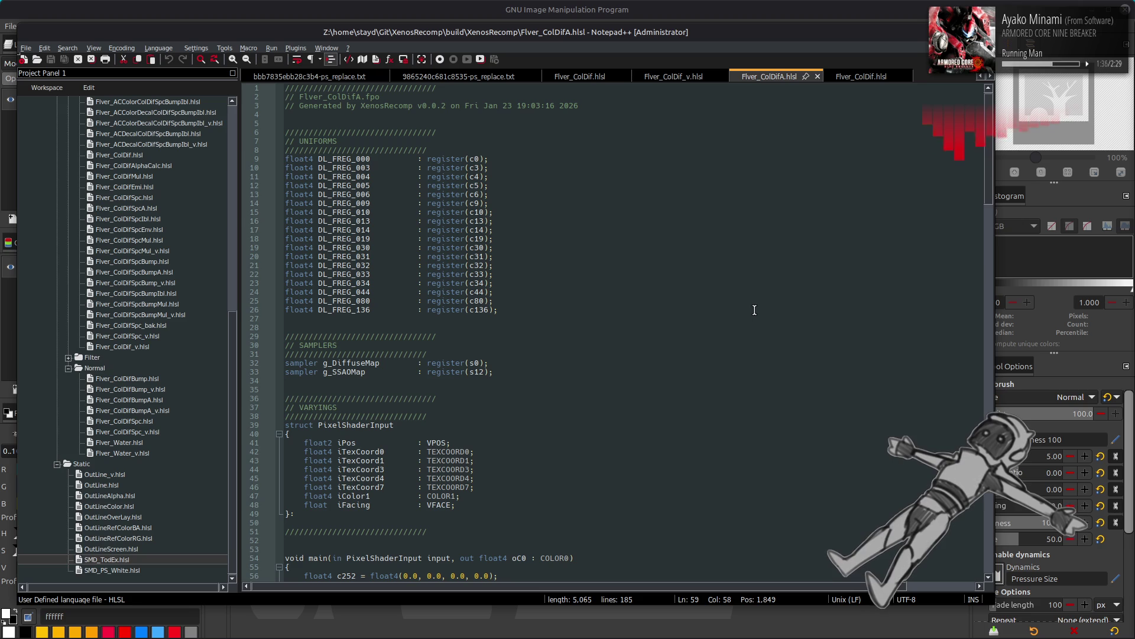
{"action": "scroll", "coordinate": [755, 310], "scroll_direction": "down", "scroll_amount": 9}
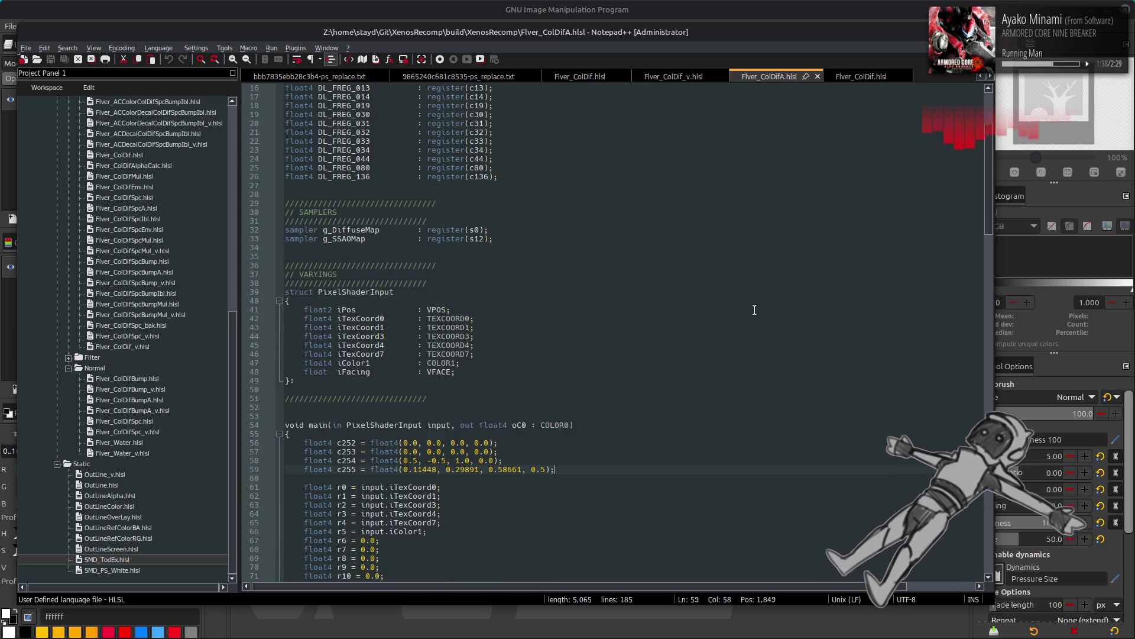
{"action": "scroll", "coordinate": [755, 310], "scroll_direction": "down", "scroll_amount": 1}
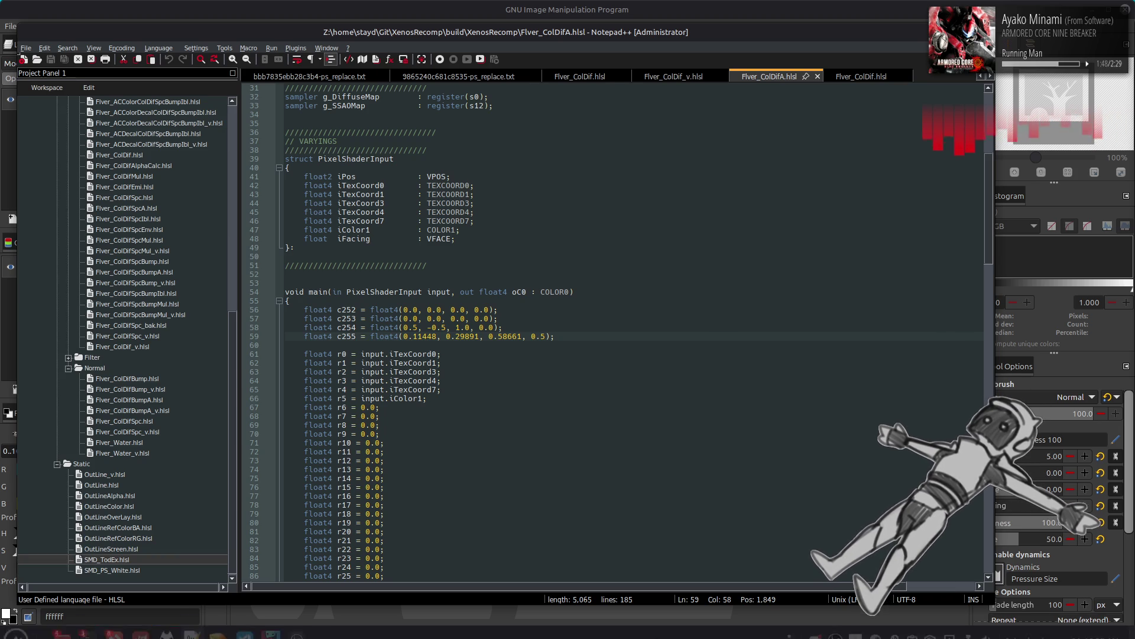
{"action": "scroll", "coordinate": [605, 398], "scroll_direction": "down", "scroll_amount": 12}
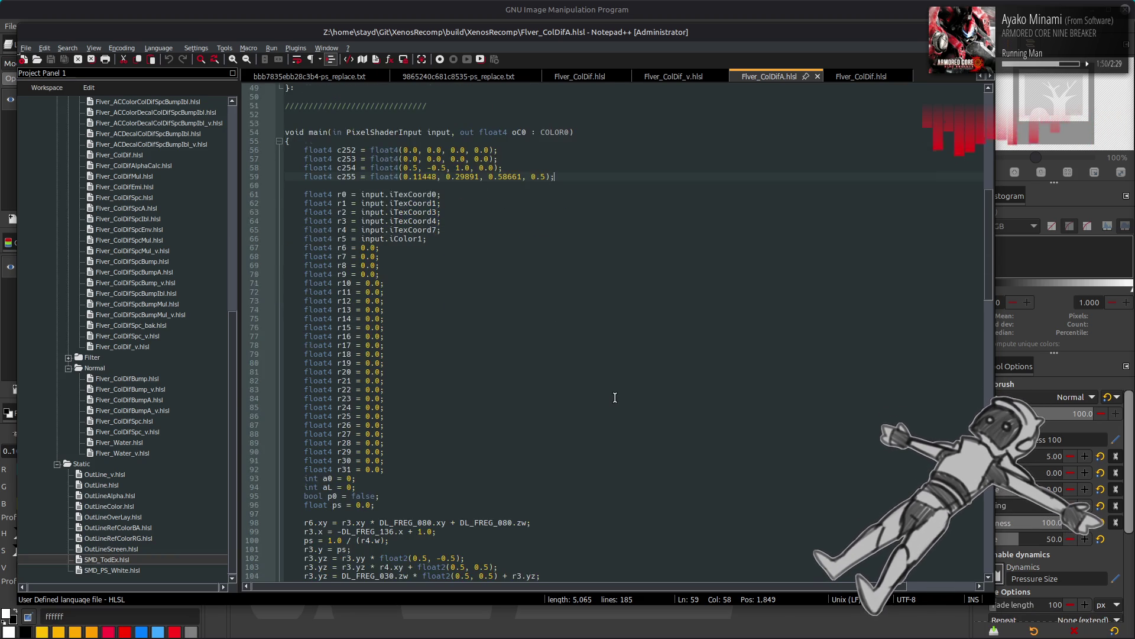
{"action": "scroll", "coordinate": [676, 403], "scroll_direction": "down", "scroll_amount": 4}
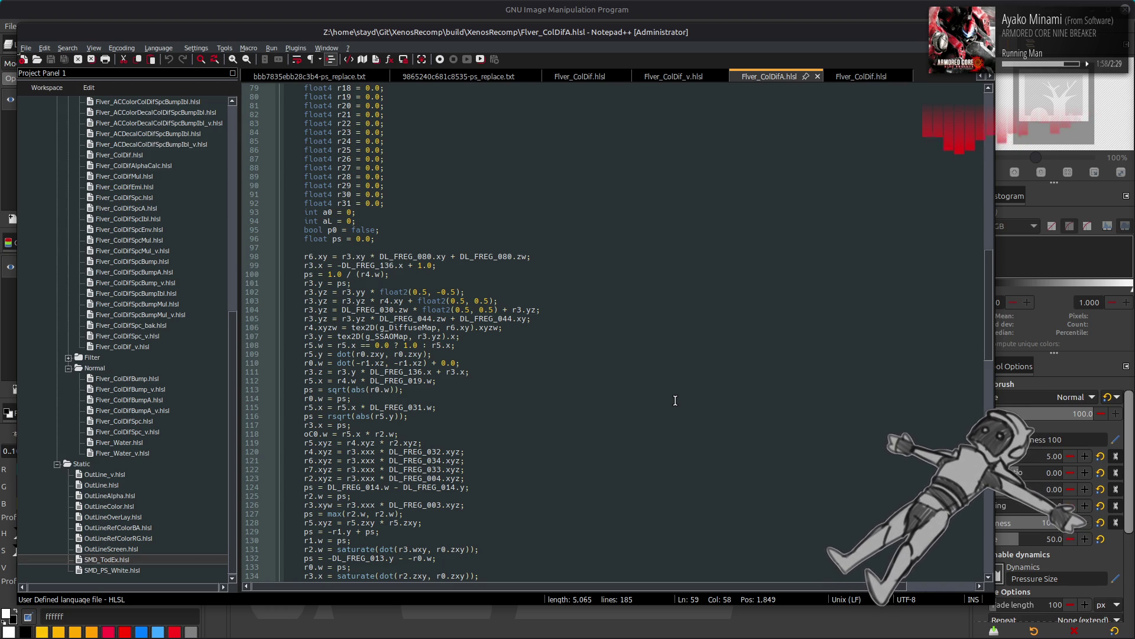
{"action": "scroll", "coordinate": [675, 400], "scroll_direction": "up", "scroll_amount": 10}
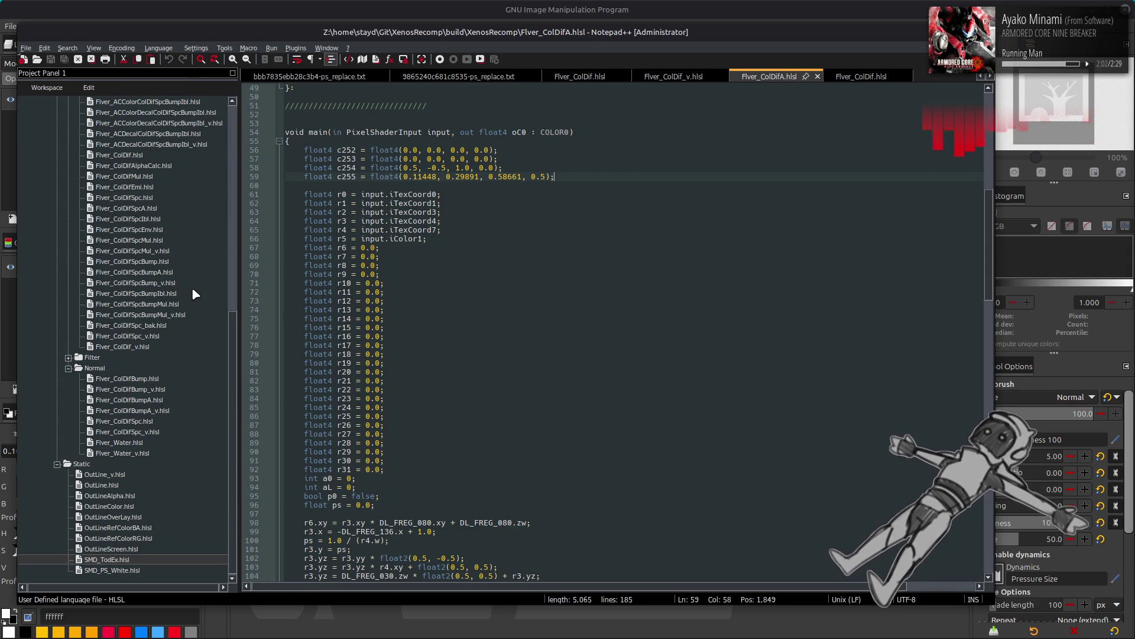
{"action": "scroll", "coordinate": [192, 287], "scroll_direction": "up", "scroll_amount": 8}
{"action": "double_click", "coordinate": [97, 240]}
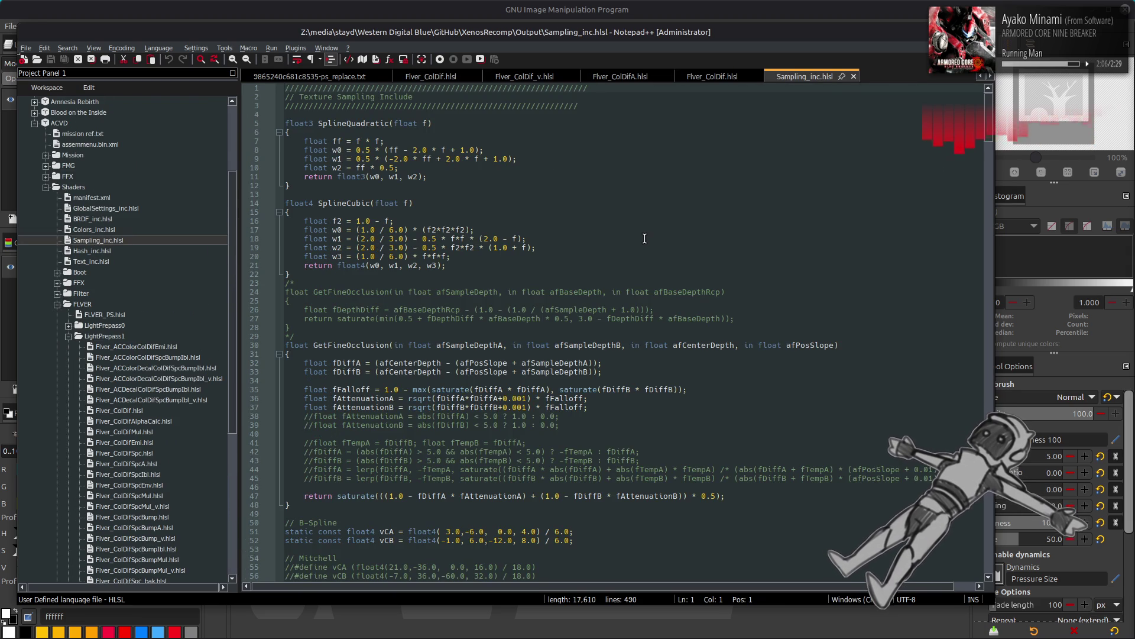
Step: Scroll through Sampling_inc.hlsl to read tex2D_QuadraticUpscale's 3×3 depth-weighted sampling loop
{"action": "scroll", "coordinate": [645, 238], "scroll_direction": "down", "scroll_amount": 8}
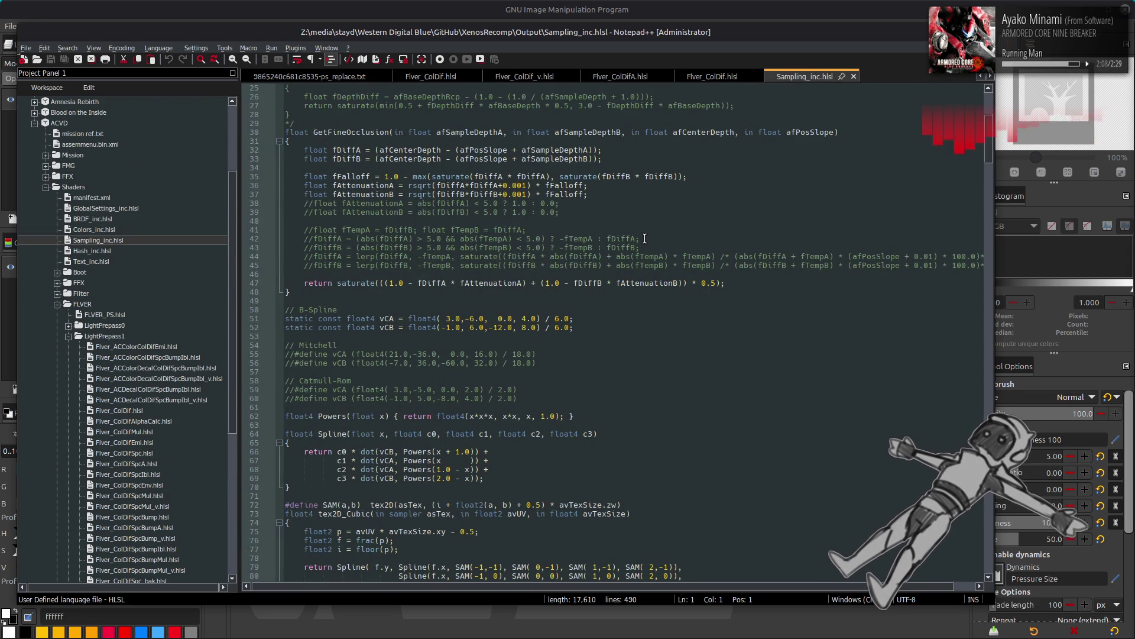
{"action": "scroll", "coordinate": [645, 239], "scroll_direction": "down", "scroll_amount": 1}
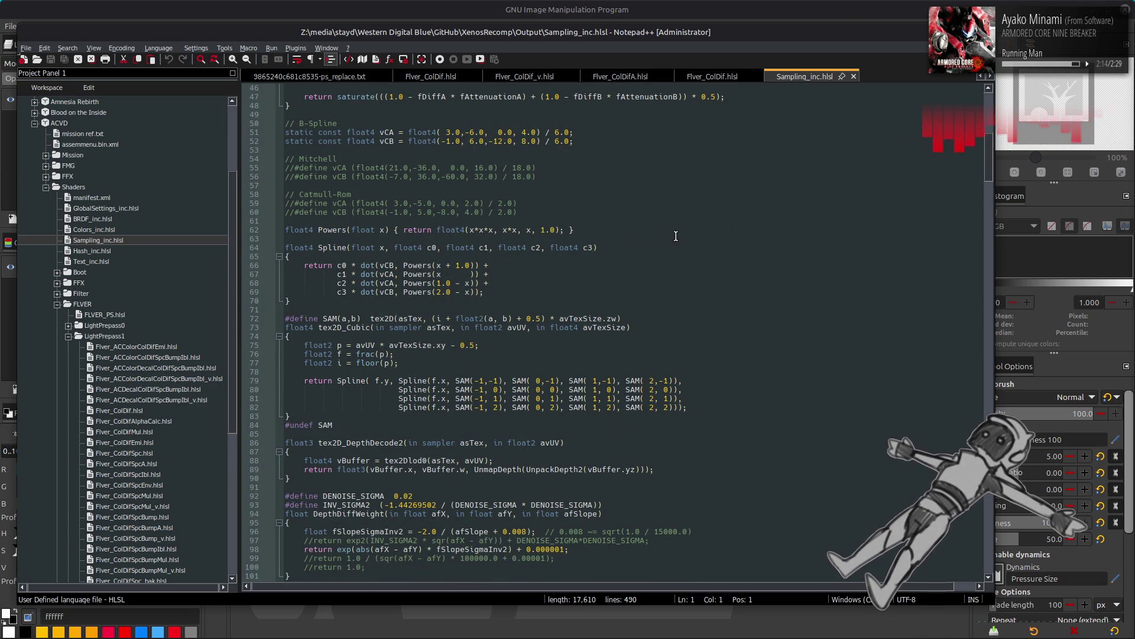
{"action": "scroll", "coordinate": [675, 236], "scroll_direction": "down", "scroll_amount": 4}
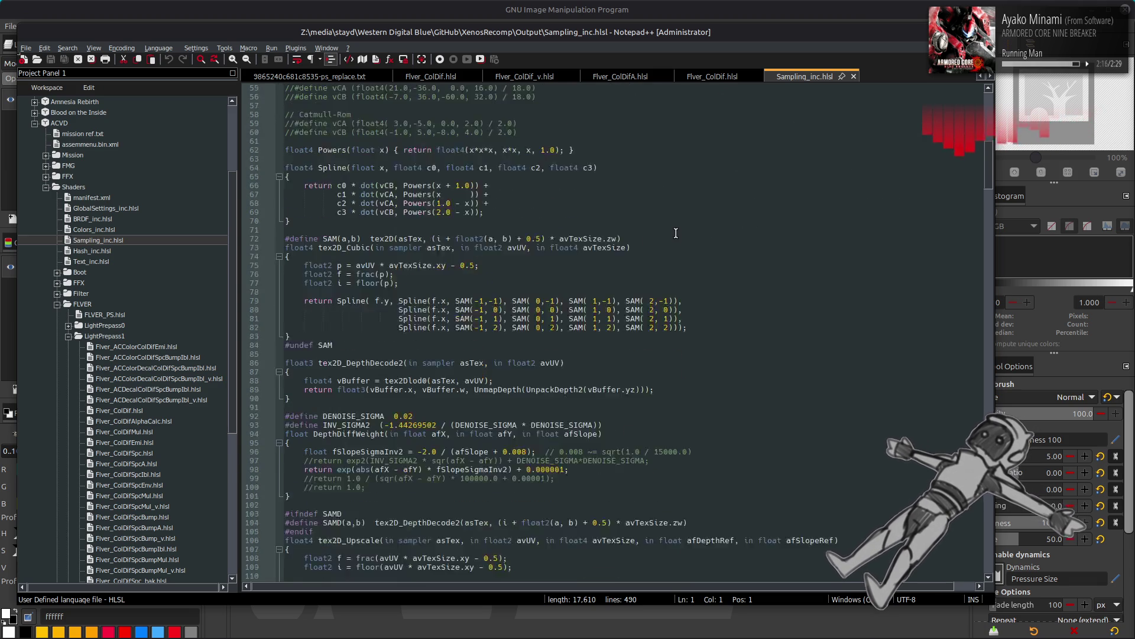
{"action": "scroll", "coordinate": [730, 248], "scroll_direction": "down", "scroll_amount": 4}
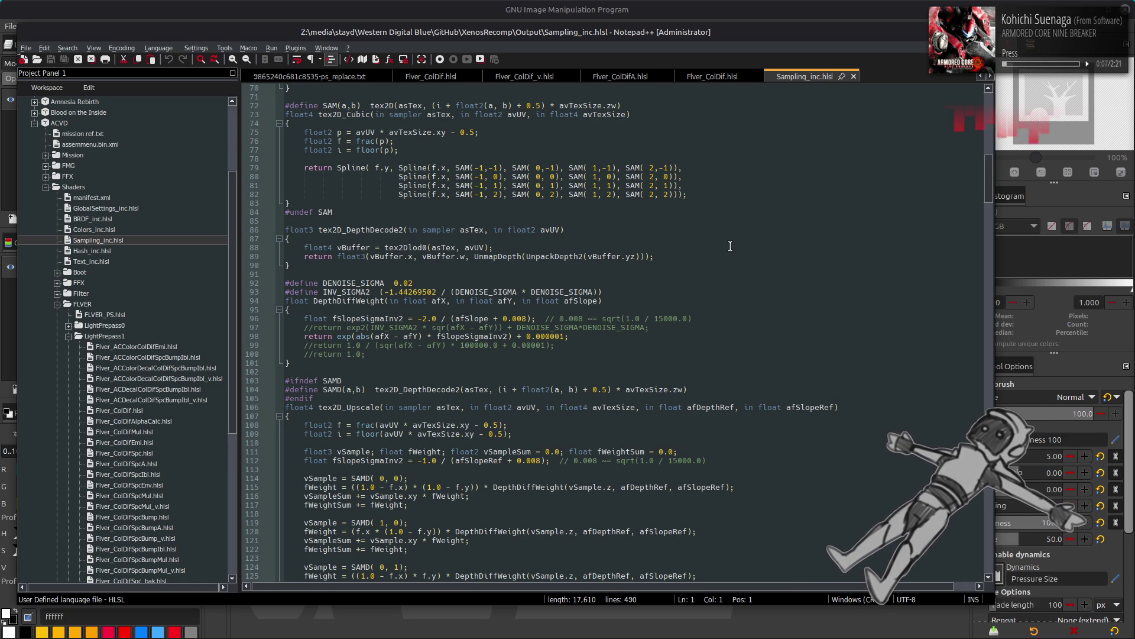
{"action": "scroll", "coordinate": [730, 246], "scroll_direction": "down", "scroll_amount": 2}
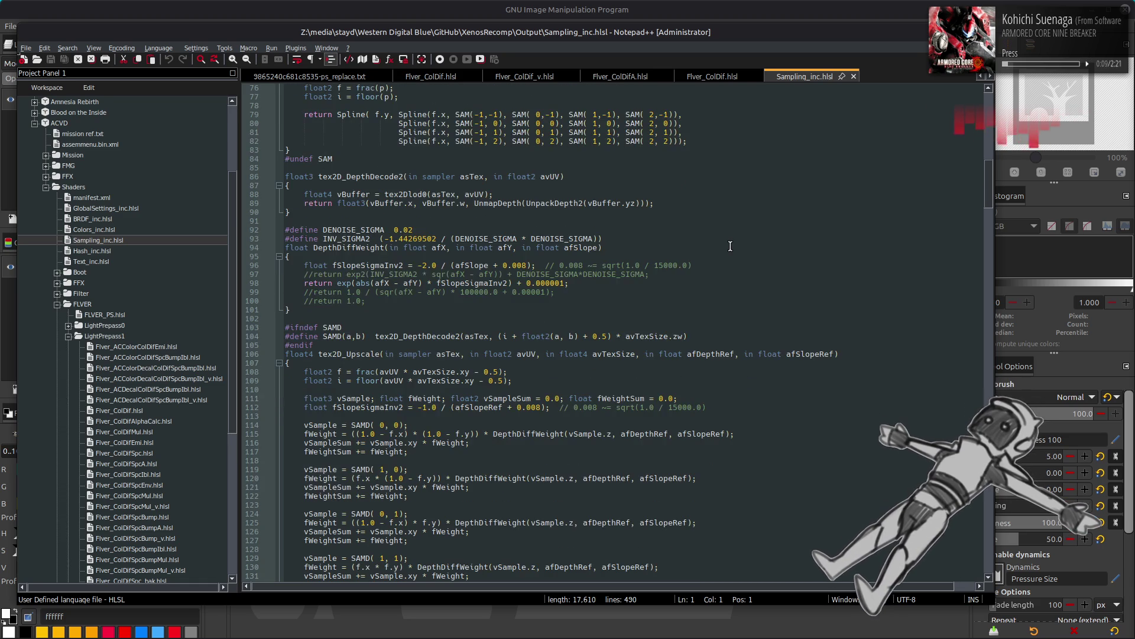
{"action": "scroll", "coordinate": [730, 246], "scroll_direction": "down", "scroll_amount": 2}
{"action": "scroll", "coordinate": [731, 246], "scroll_direction": "down", "scroll_amount": 5}
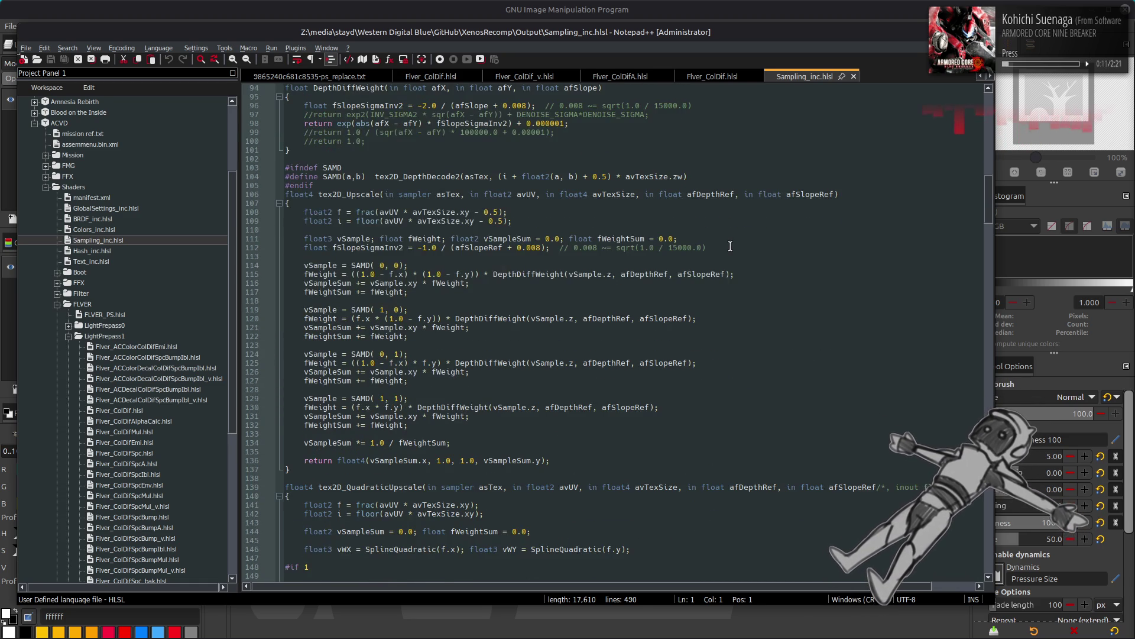
{"action": "scroll", "coordinate": [731, 246], "scroll_direction": "down", "scroll_amount": 2}
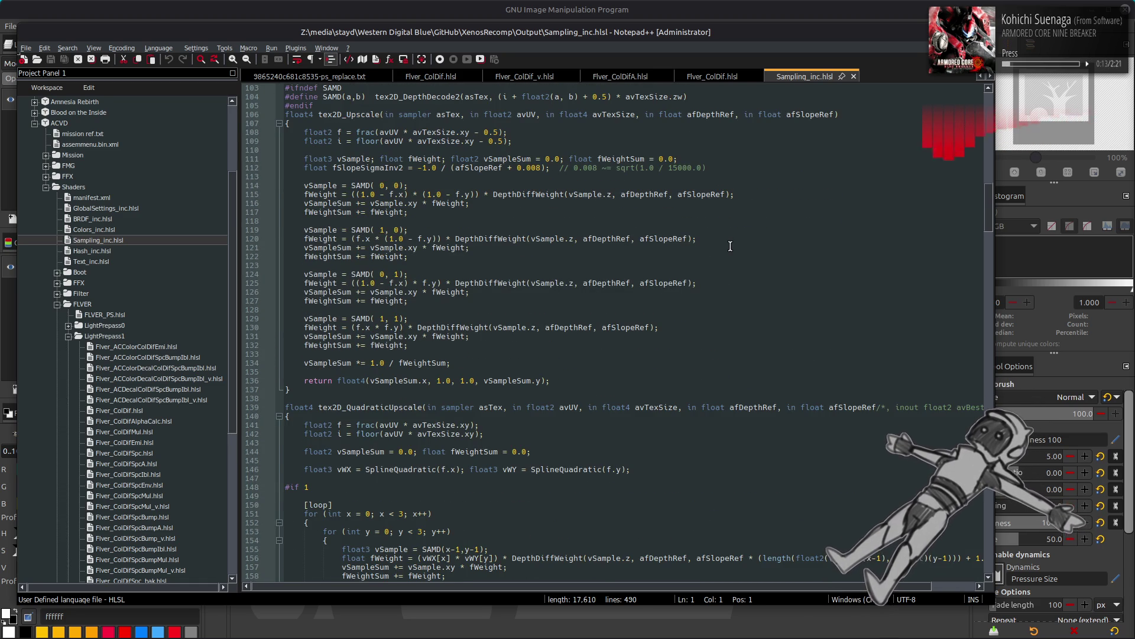
{"action": "scroll", "coordinate": [731, 246], "scroll_direction": "down", "scroll_amount": 3}
{"action": "scroll", "coordinate": [730, 246], "scroll_direction": "down", "scroll_amount": 2}
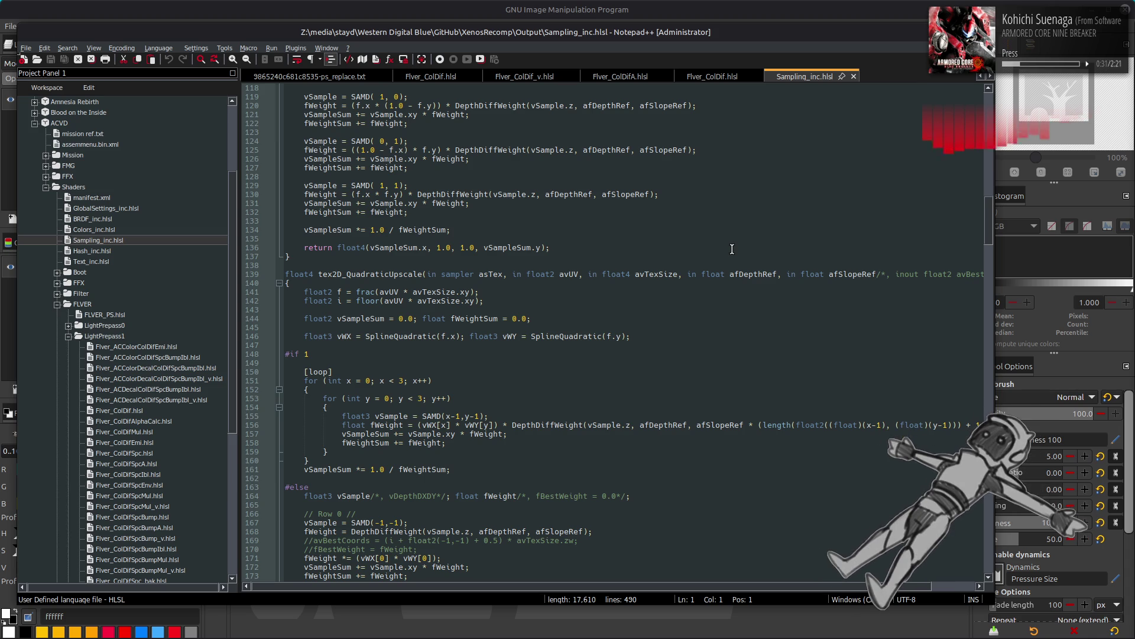
{"action": "scroll", "coordinate": [732, 249], "scroll_direction": "down", "scroll_amount": 8}
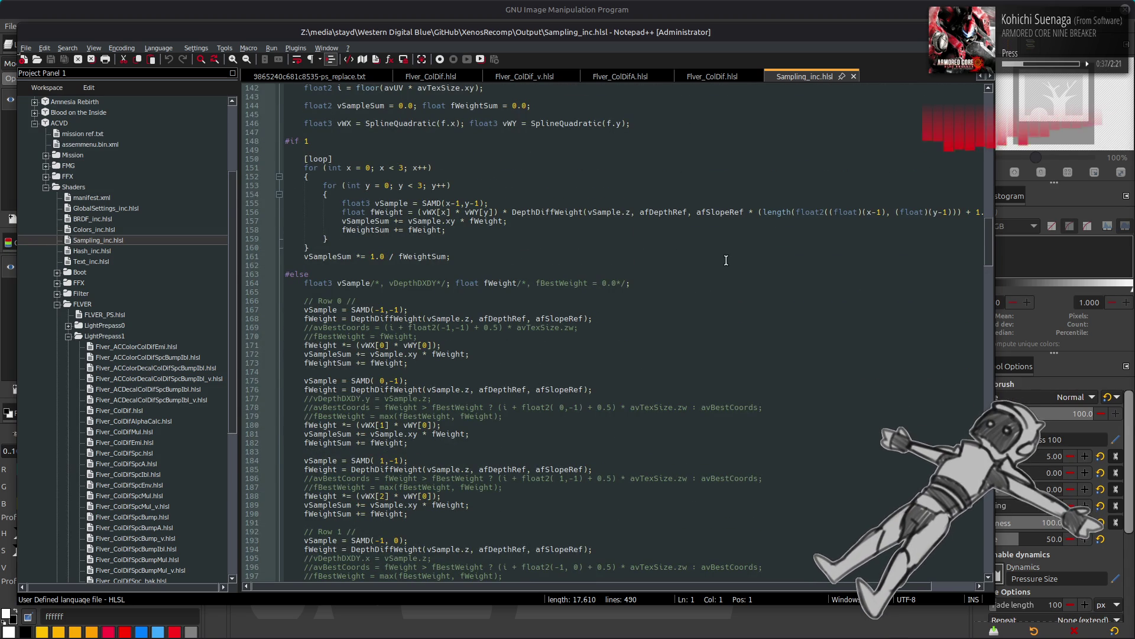
{"action": "scroll", "coordinate": [722, 258], "scroll_direction": "down", "scroll_amount": 8}
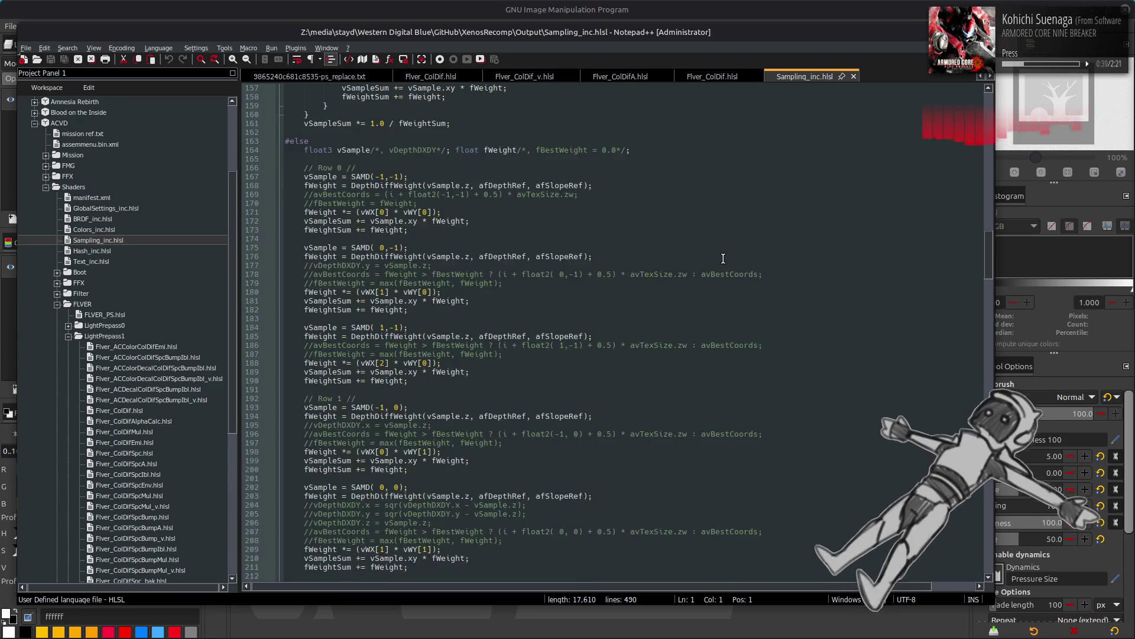
{"action": "scroll", "coordinate": [723, 258], "scroll_direction": "down", "scroll_amount": 14}
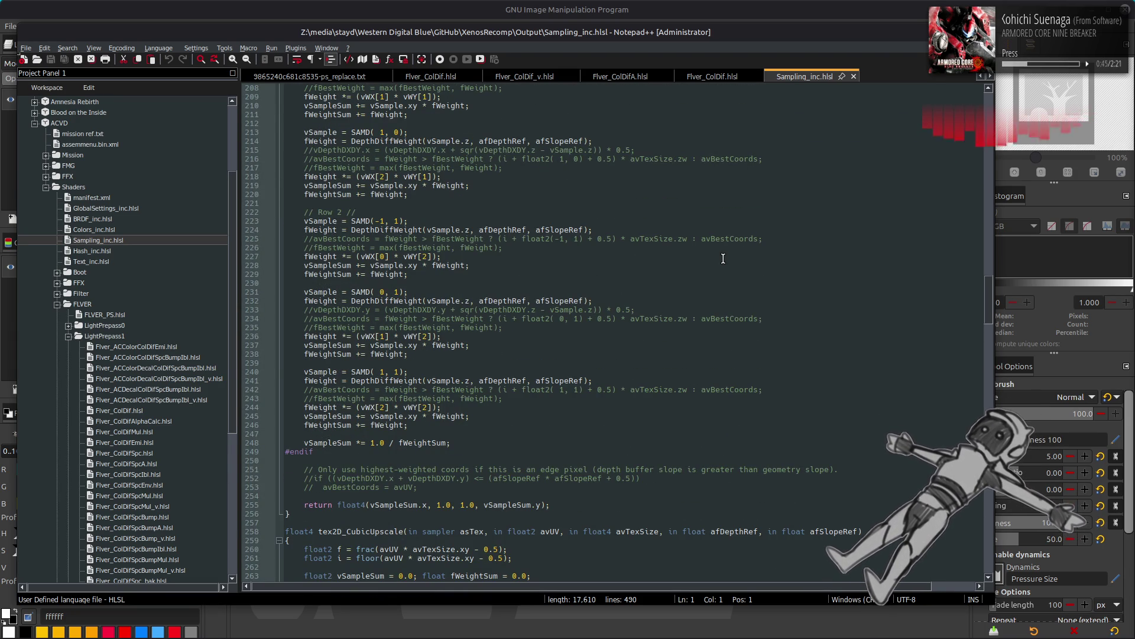
{"action": "scroll", "coordinate": [722, 258], "scroll_direction": "down", "scroll_amount": 11}
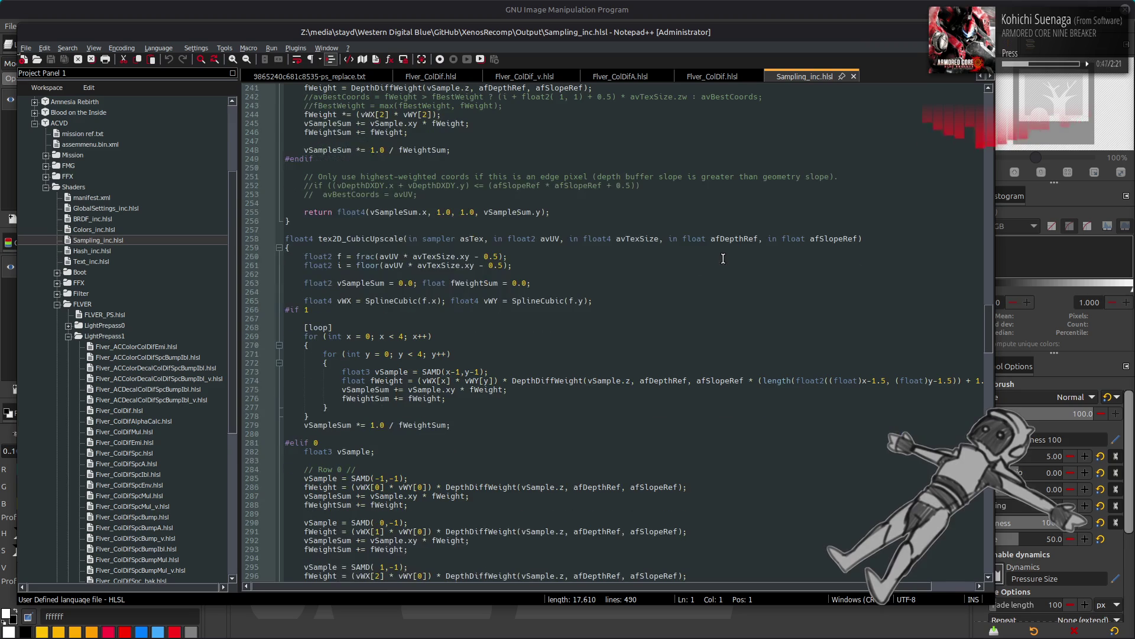
{"action": "scroll", "coordinate": [723, 259], "scroll_direction": "up", "scroll_amount": 20}
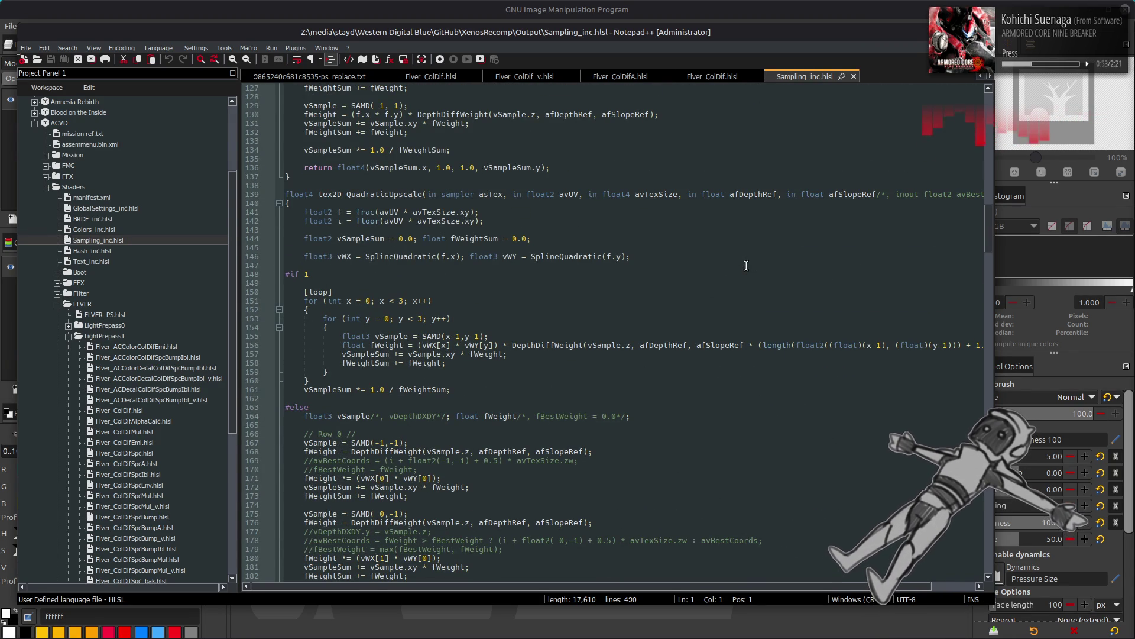
{"action": "scroll", "coordinate": [747, 266], "scroll_direction": "down", "scroll_amount": 20}
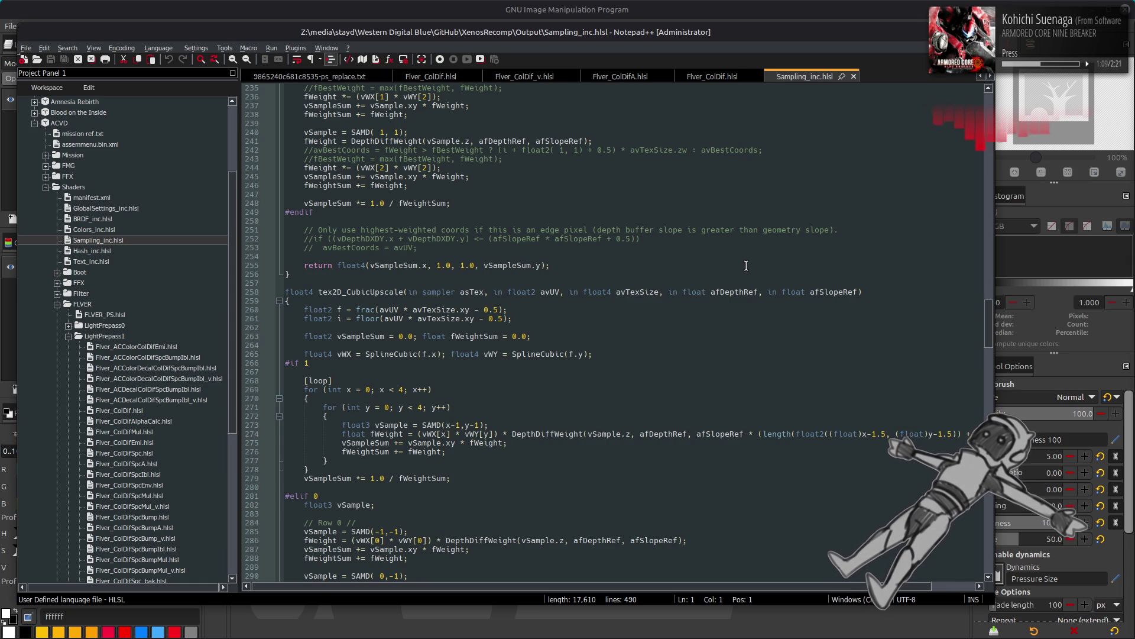
{"action": "scroll", "coordinate": [747, 266], "scroll_direction": "up", "scroll_amount": 20}
{"action": "scroll", "coordinate": [746, 265], "scroll_direction": "up", "scroll_amount": 5}
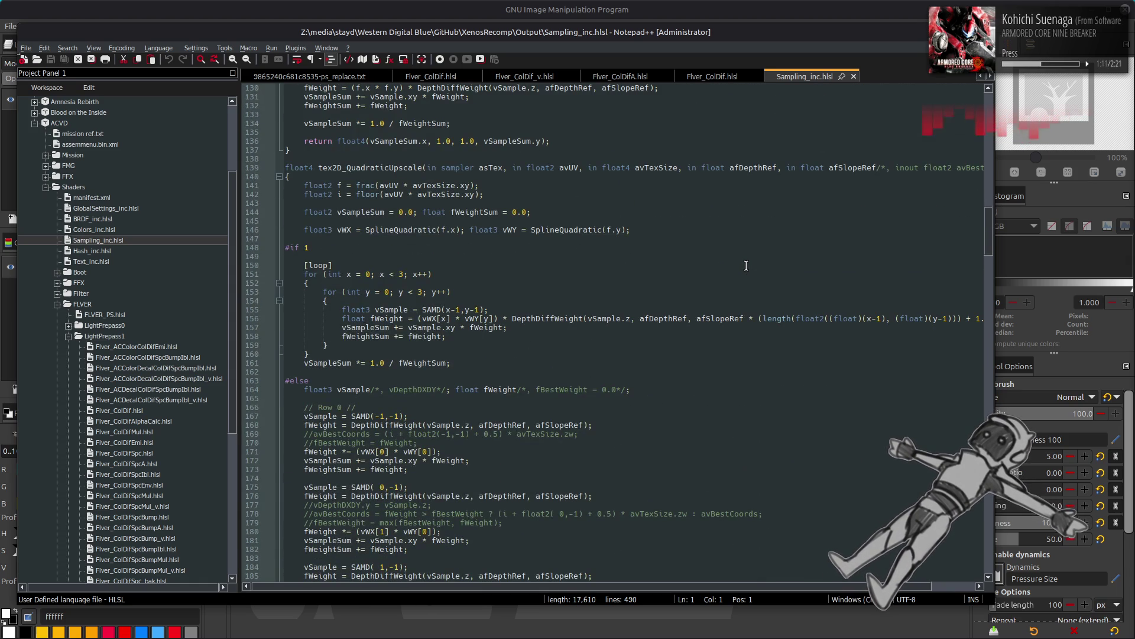
{"action": "scroll", "coordinate": [746, 266], "scroll_direction": "up", "scroll_amount": 2}
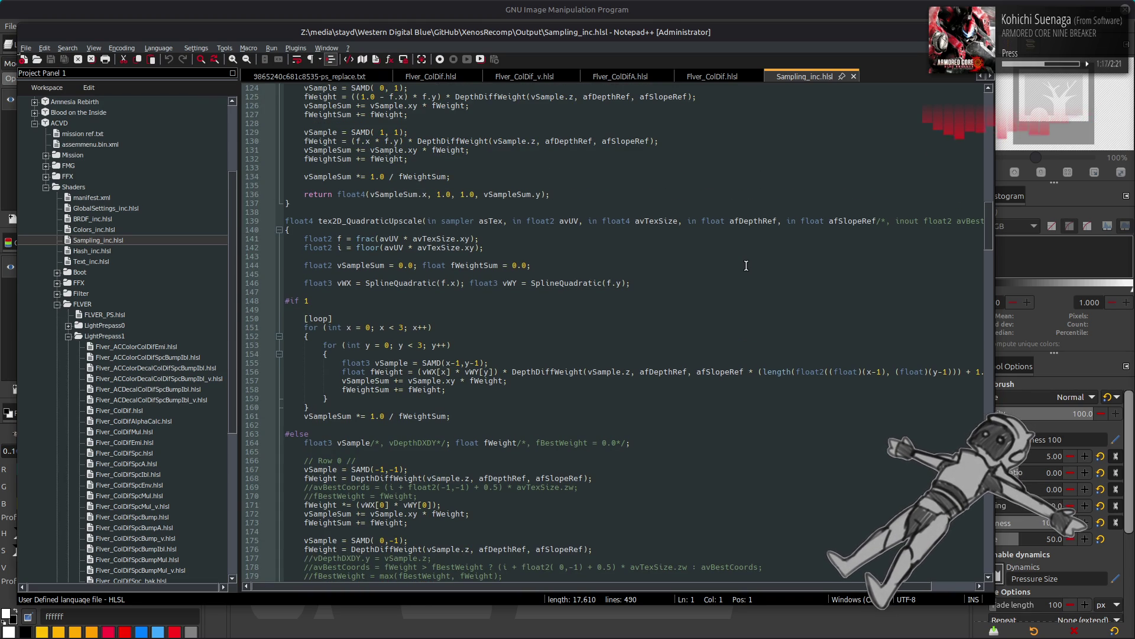
{"action": "scroll", "coordinate": [747, 265], "scroll_direction": "up", "scroll_amount": 4}
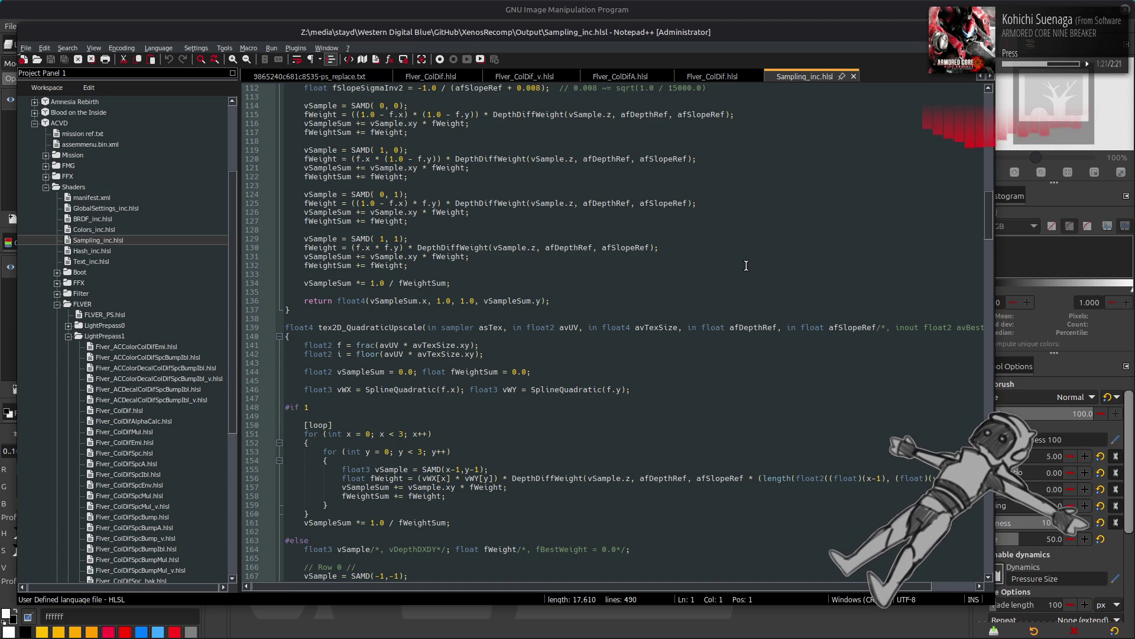
{"action": "scroll", "coordinate": [746, 266], "scroll_direction": "up", "scroll_amount": 4}
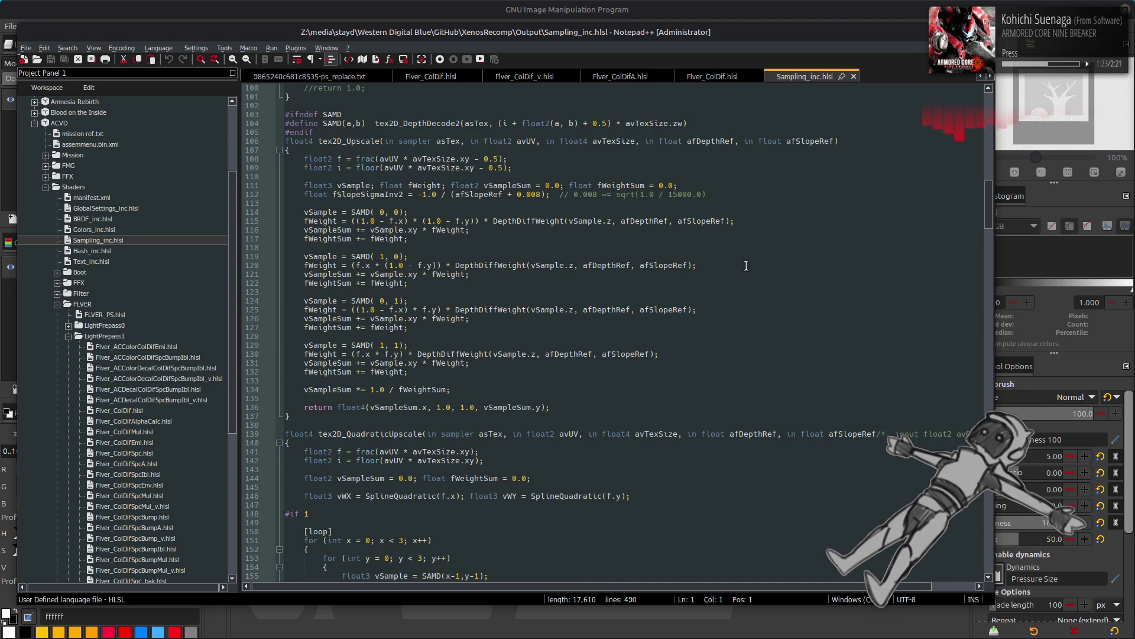
{"action": "scroll", "coordinate": [746, 265], "scroll_direction": "down", "scroll_amount": 5}
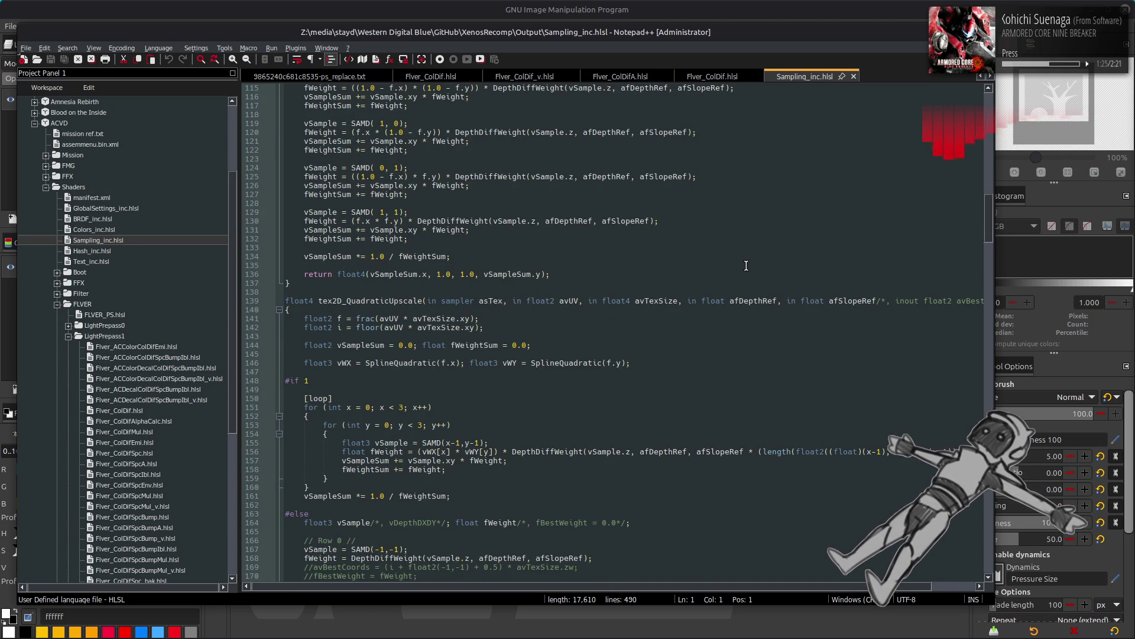
{"action": "scroll", "coordinate": [747, 265], "scroll_direction": "up", "scroll_amount": 7}
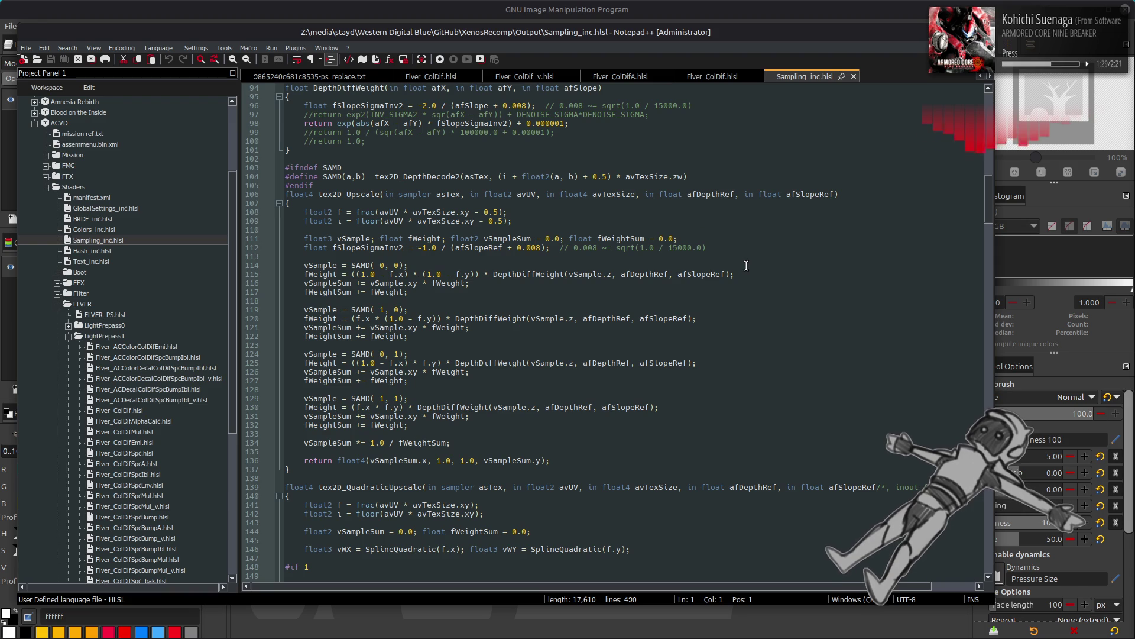
{"action": "scroll", "coordinate": [747, 266], "scroll_direction": "up", "scroll_amount": 2}
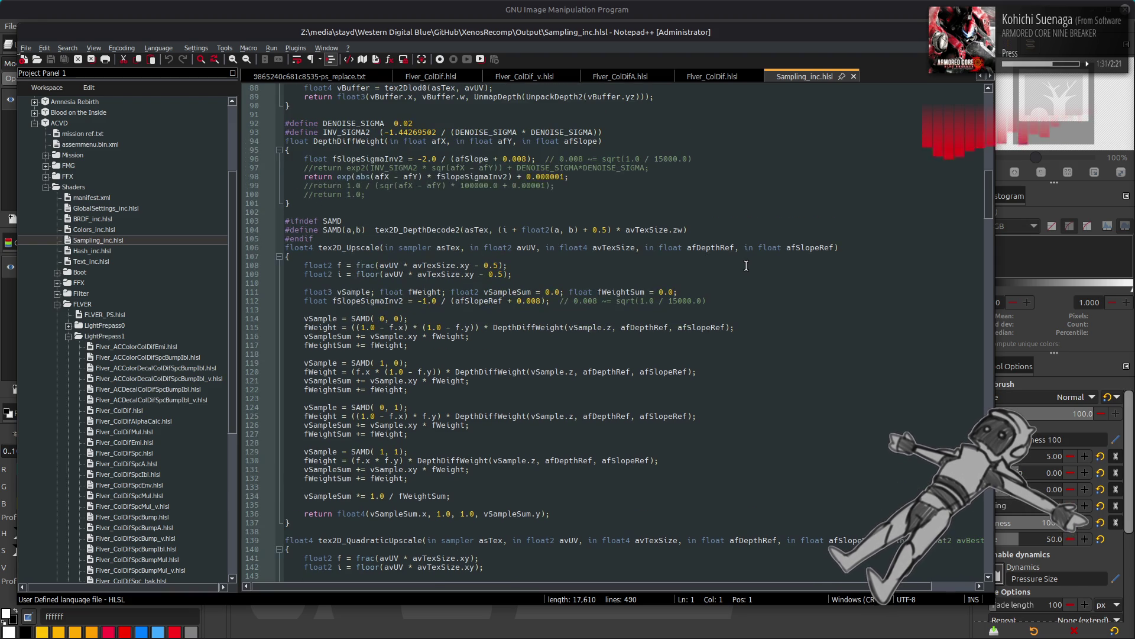